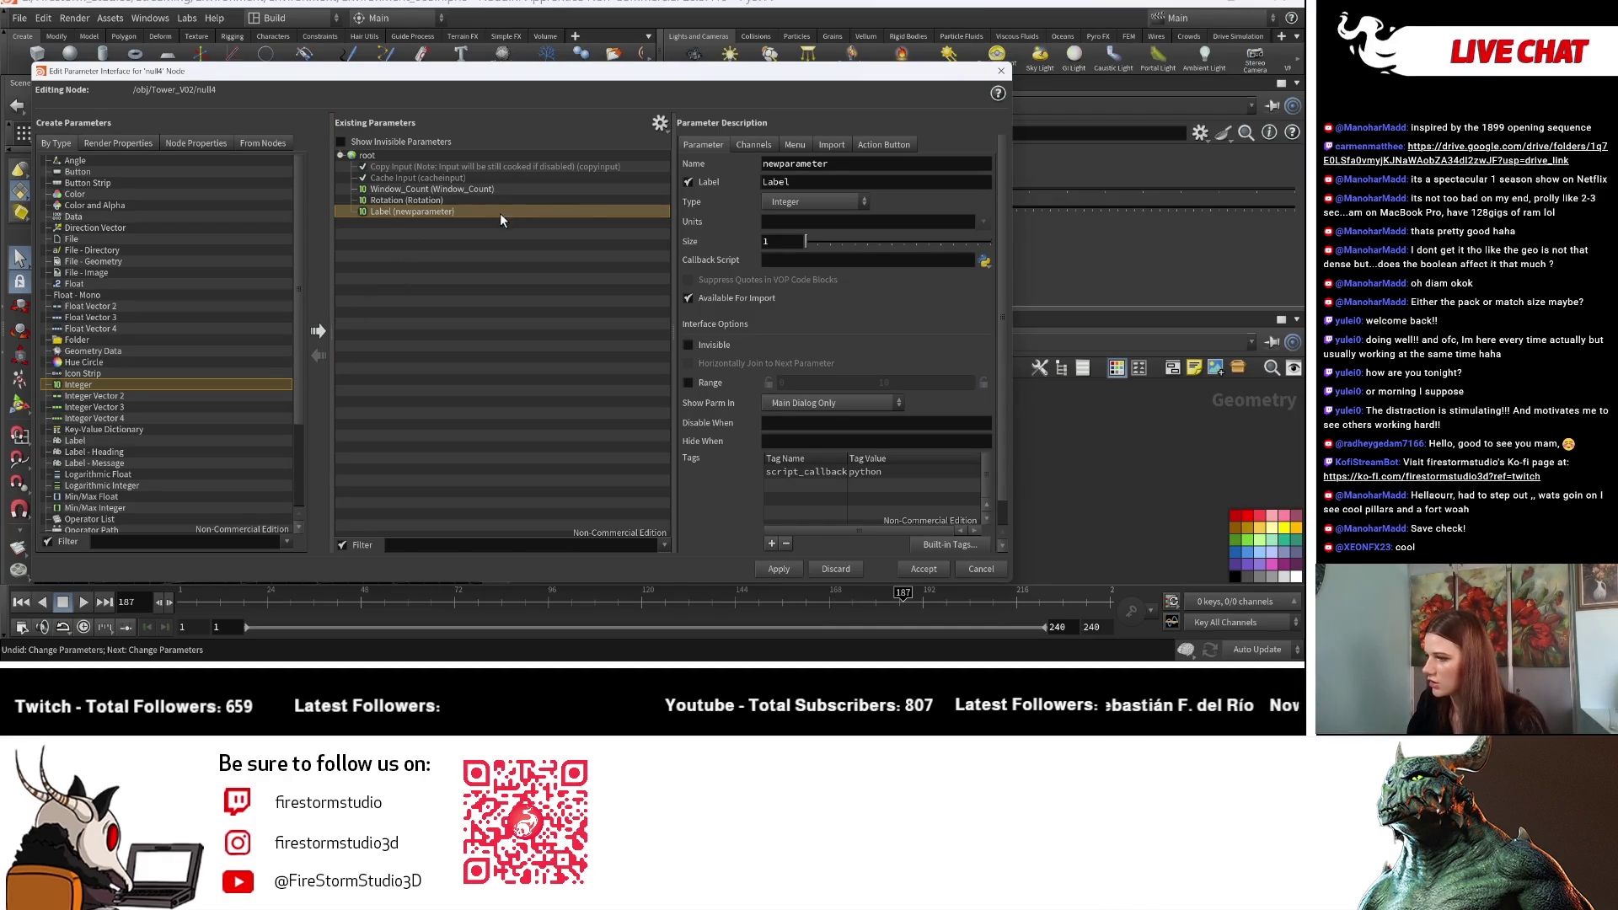
# Step: Delete null4's unused Label parameter and add a Float parameter named and labelled 'Height'
pyautogui.rightClick(574, 211)
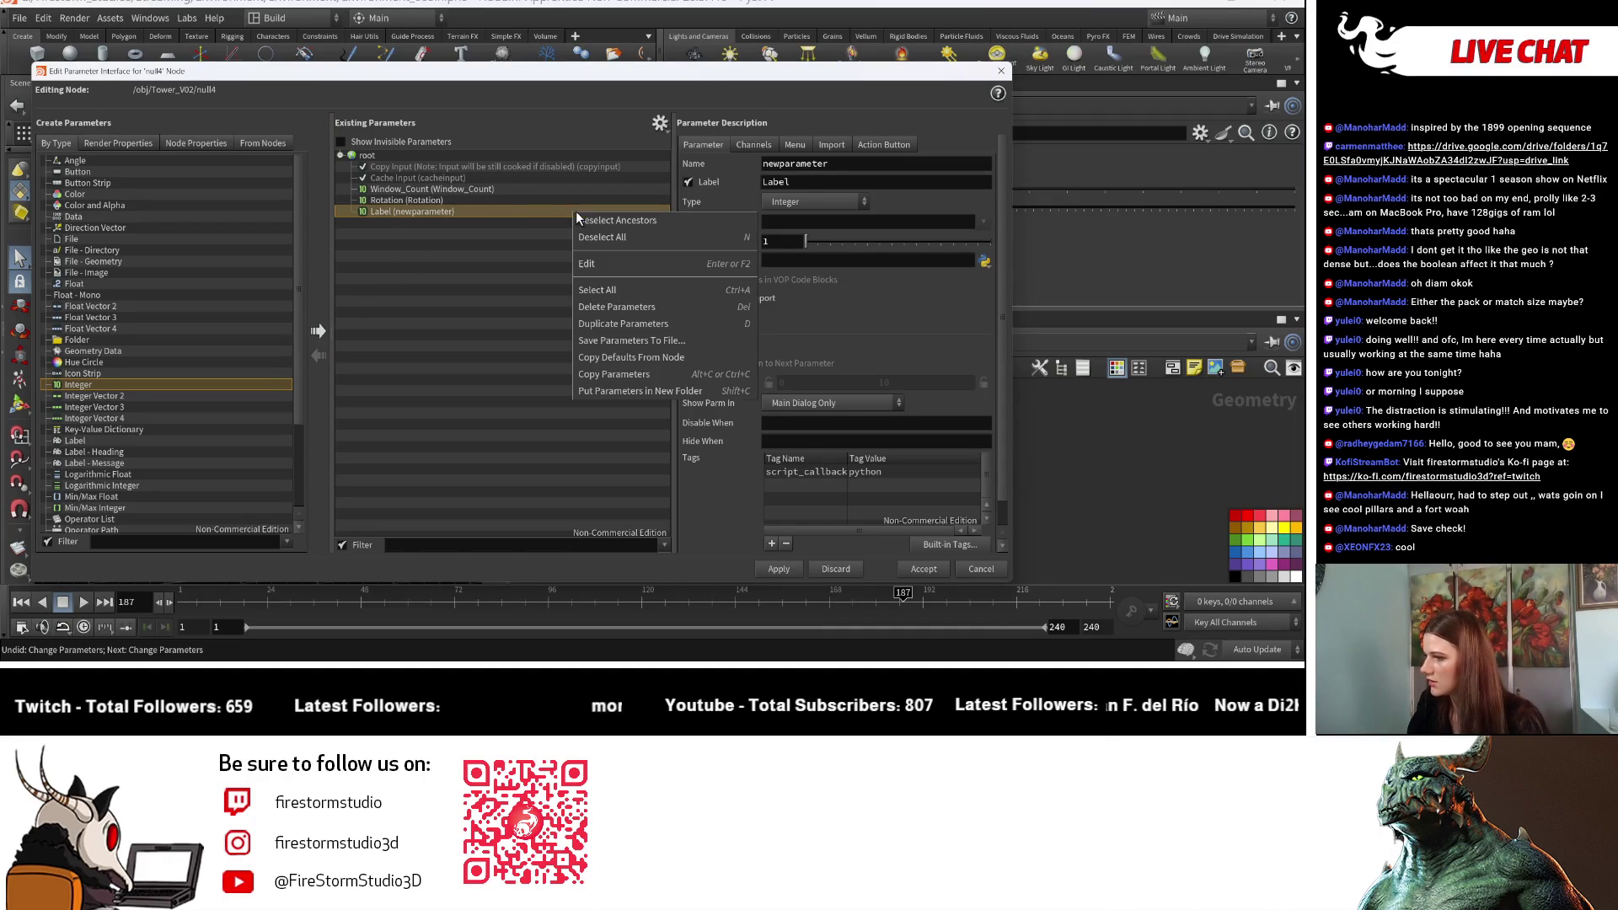
pyautogui.click(614, 310)
pyautogui.click(128, 293)
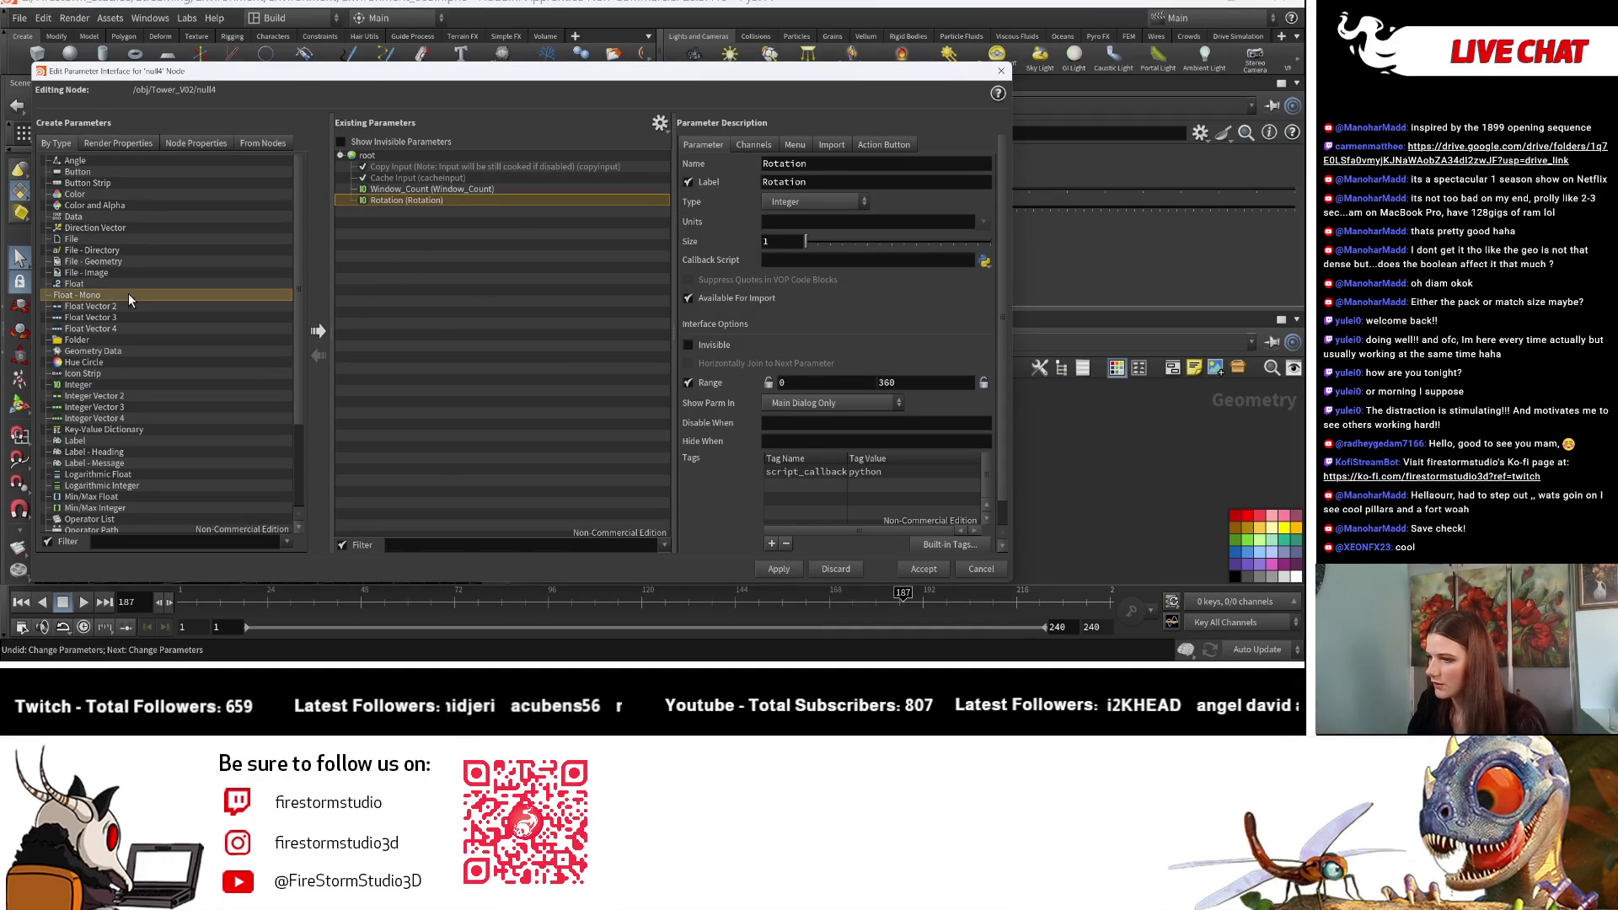
pyautogui.moveTo(128, 284); pyautogui.dragTo(464, 216)
pyautogui.doubleClick(846, 172)
pyautogui.write('Hei')
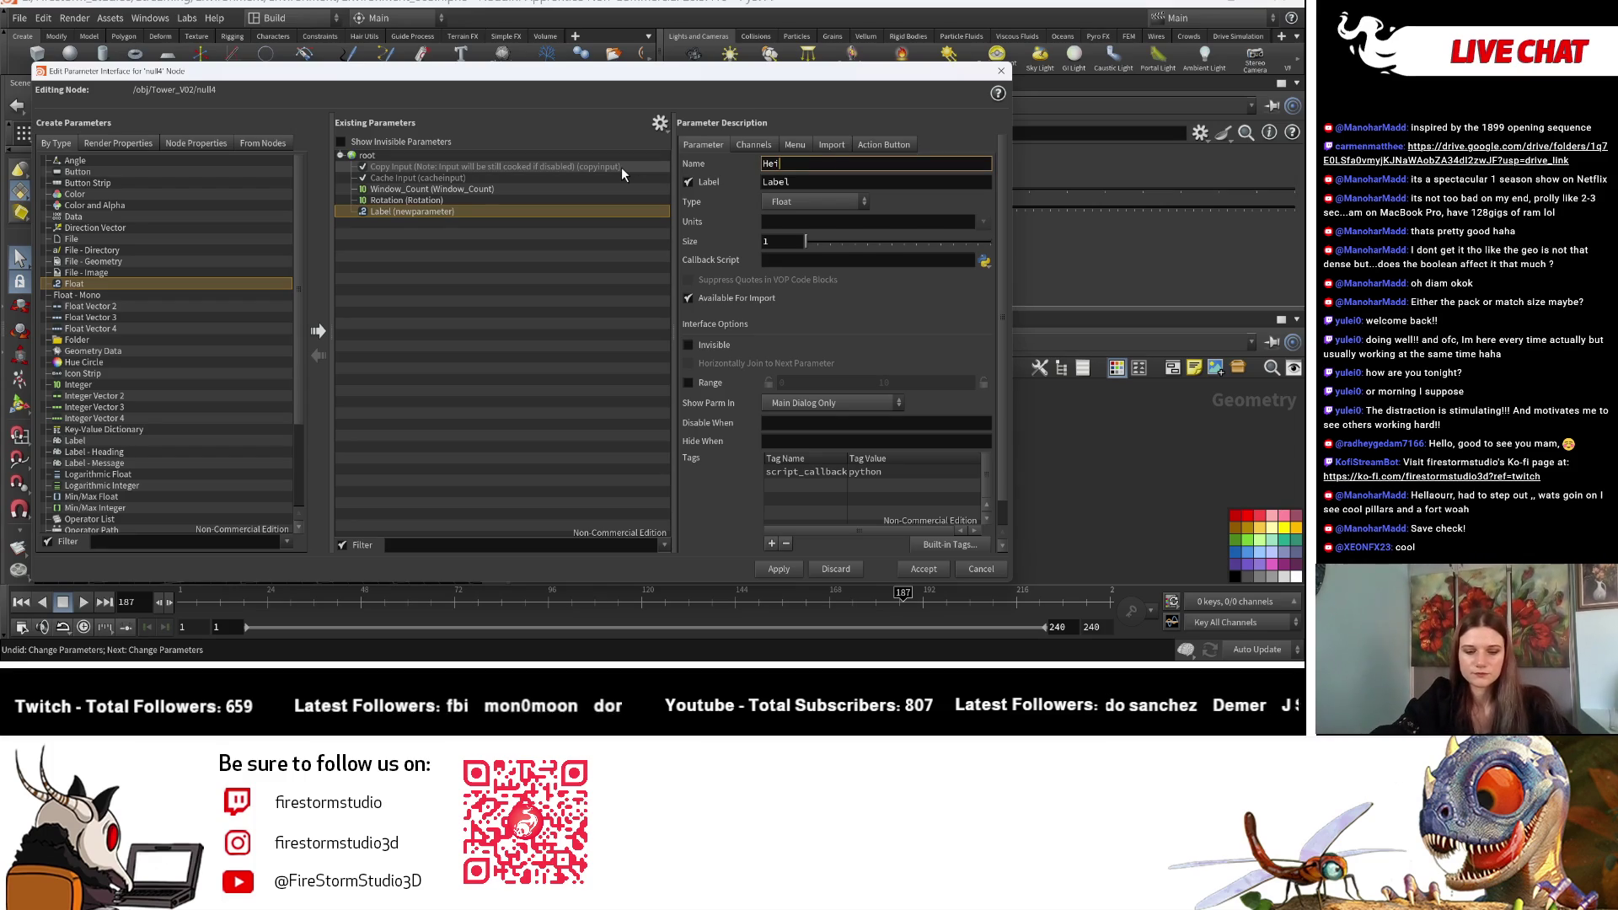
pyautogui.write('ght')
pyautogui.press('Tab')
pyautogui.write('Height')
pyautogui.press('Return')
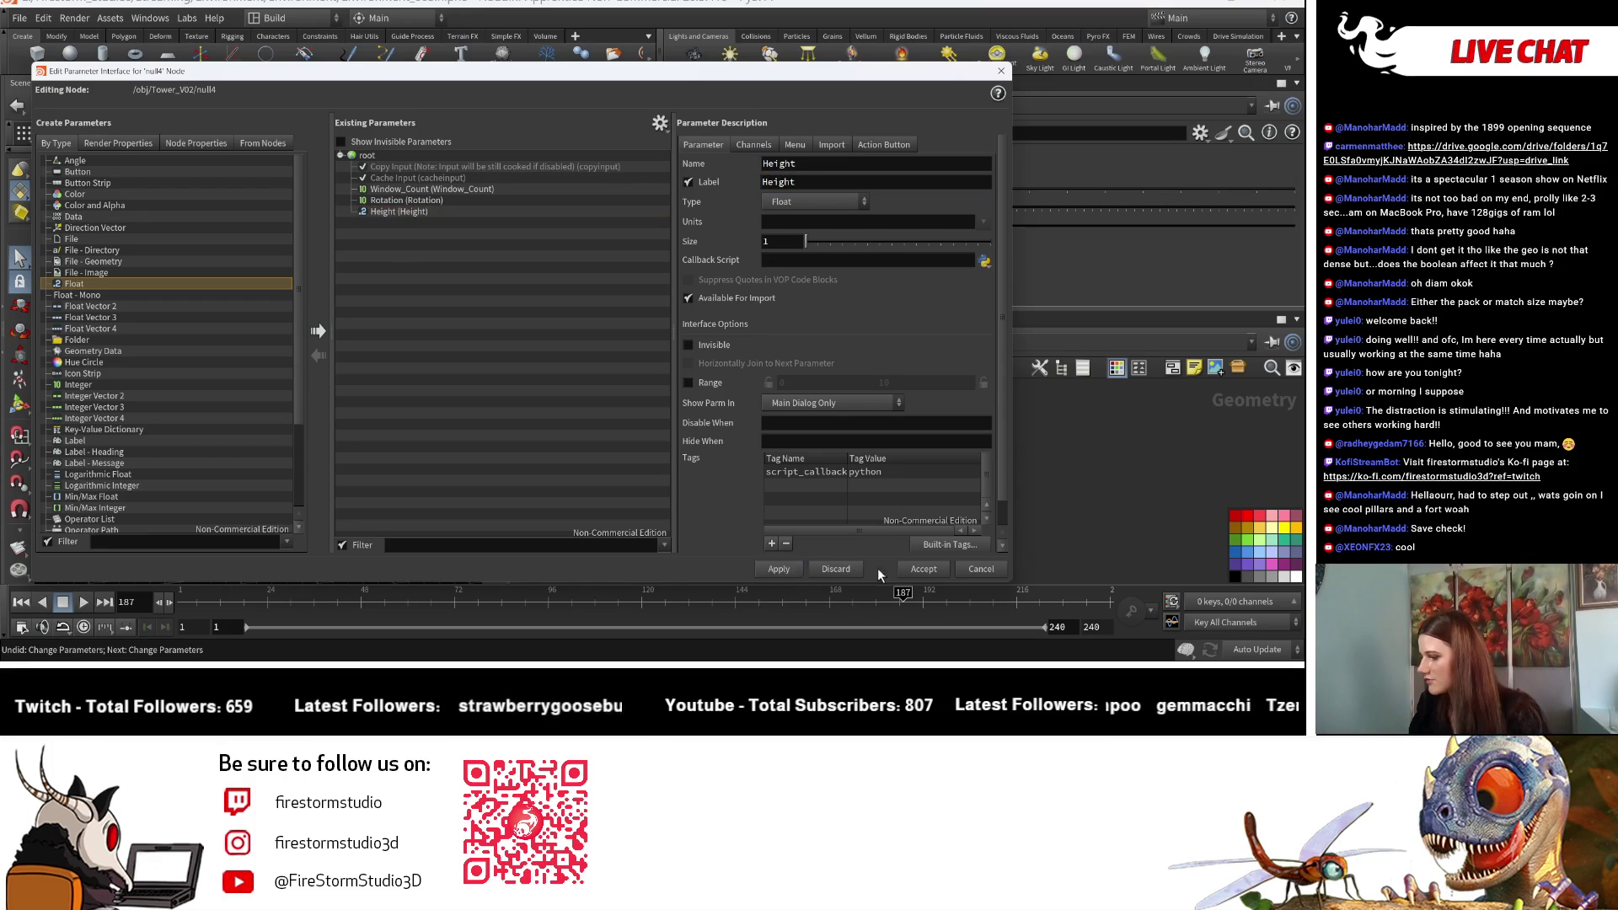
pyautogui.click(917, 568)
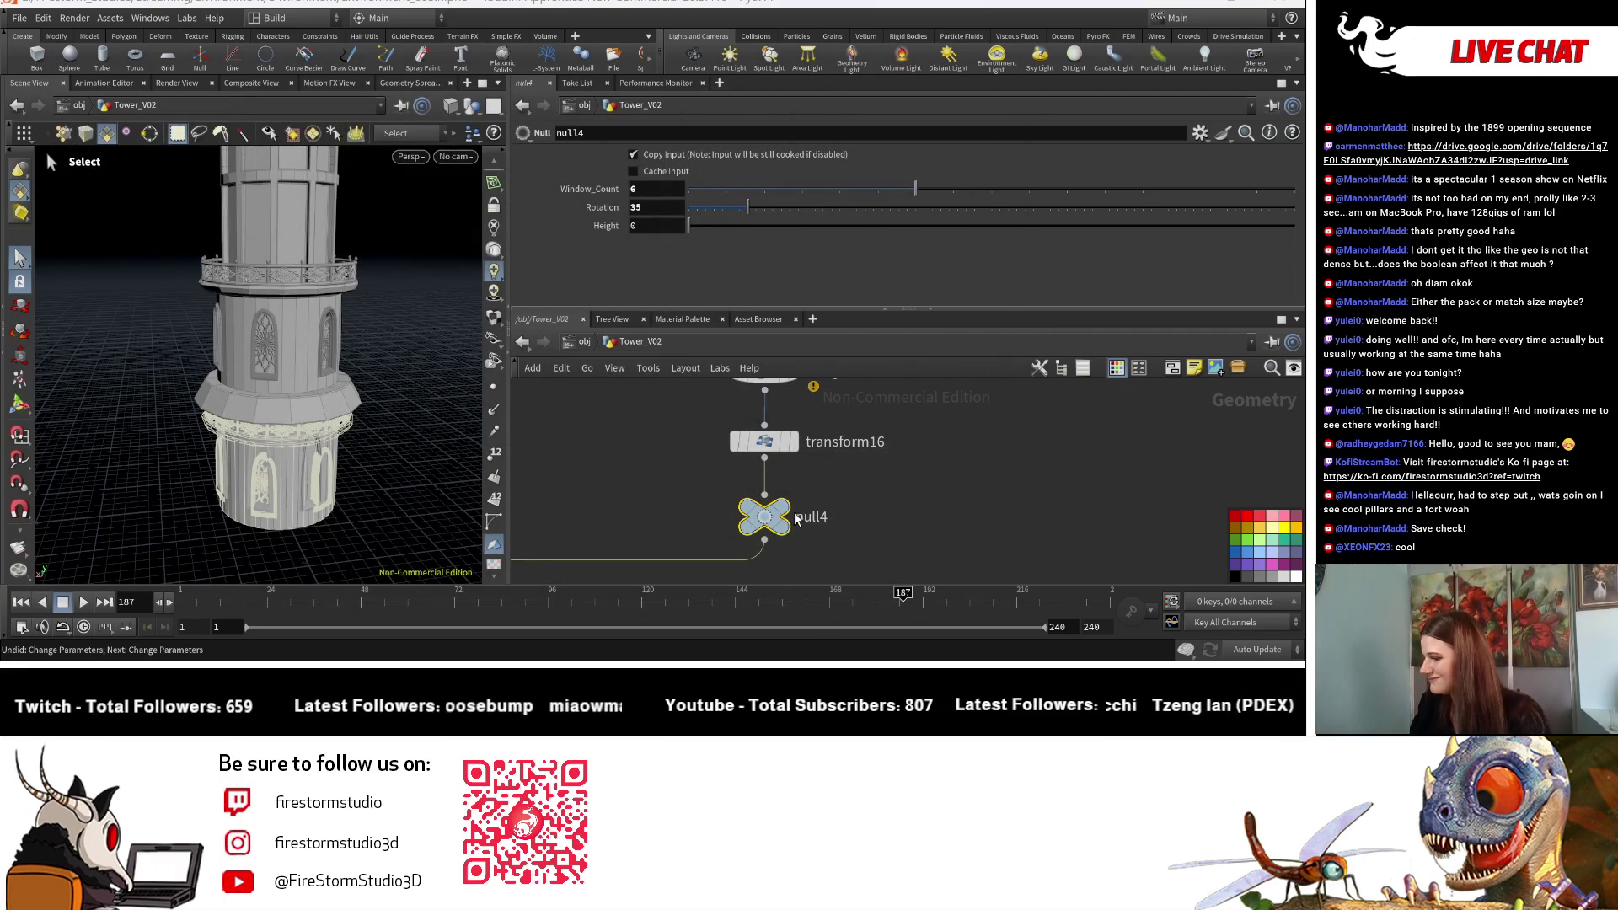
# Step: Copy null4's Height and paste it as a relative reference into transform16's Y scale
pyautogui.click(791, 517)
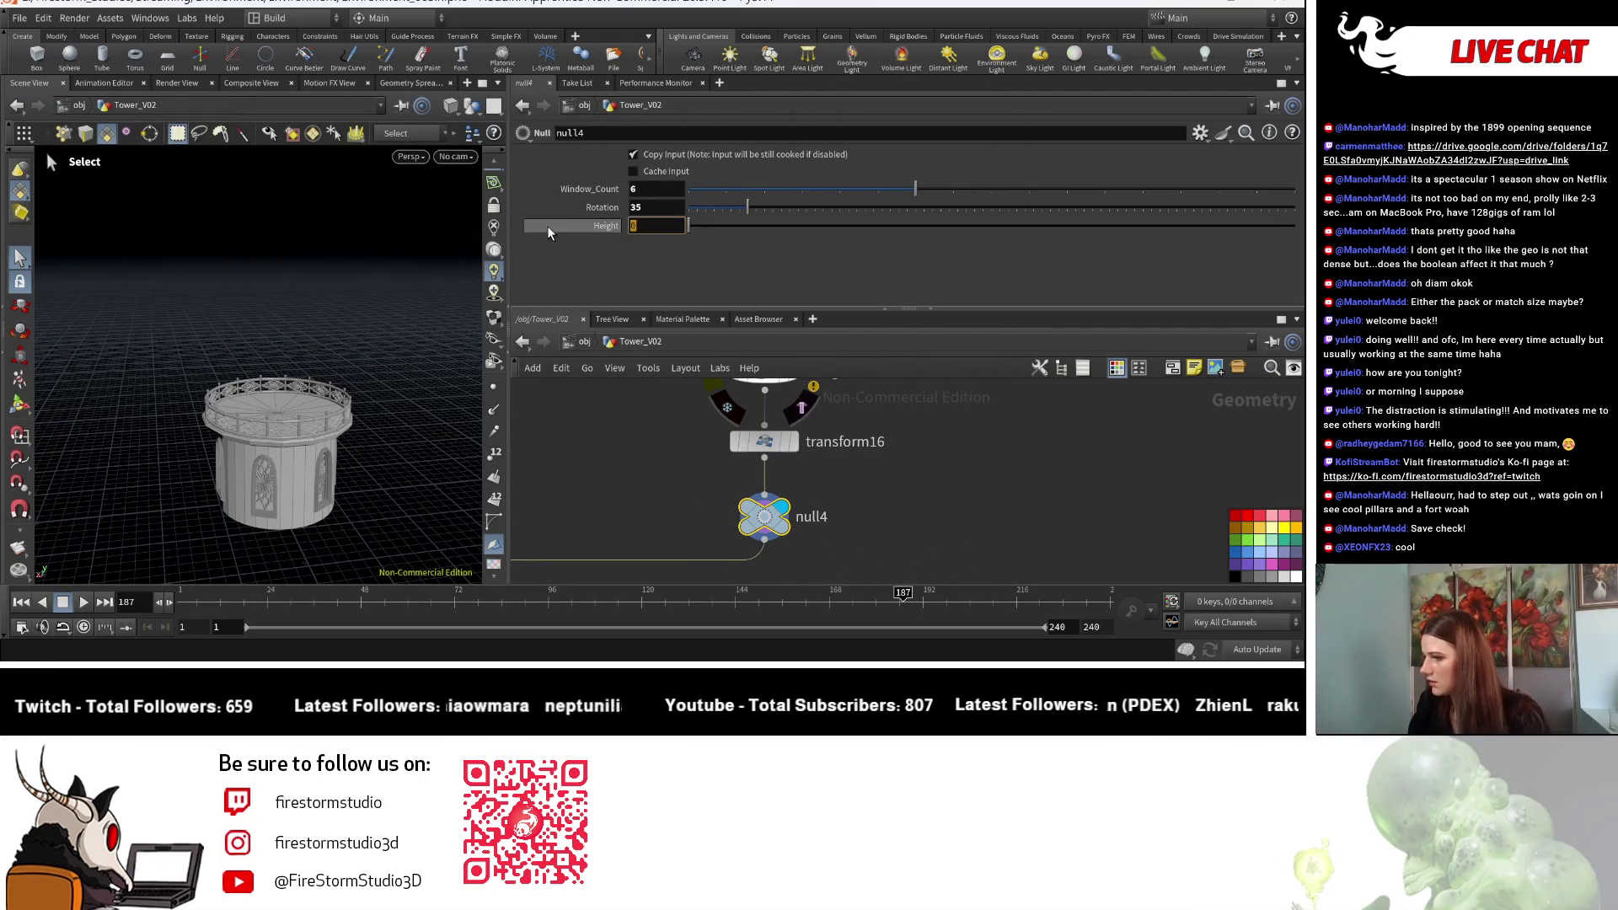
pyautogui.rightClick(590, 230)
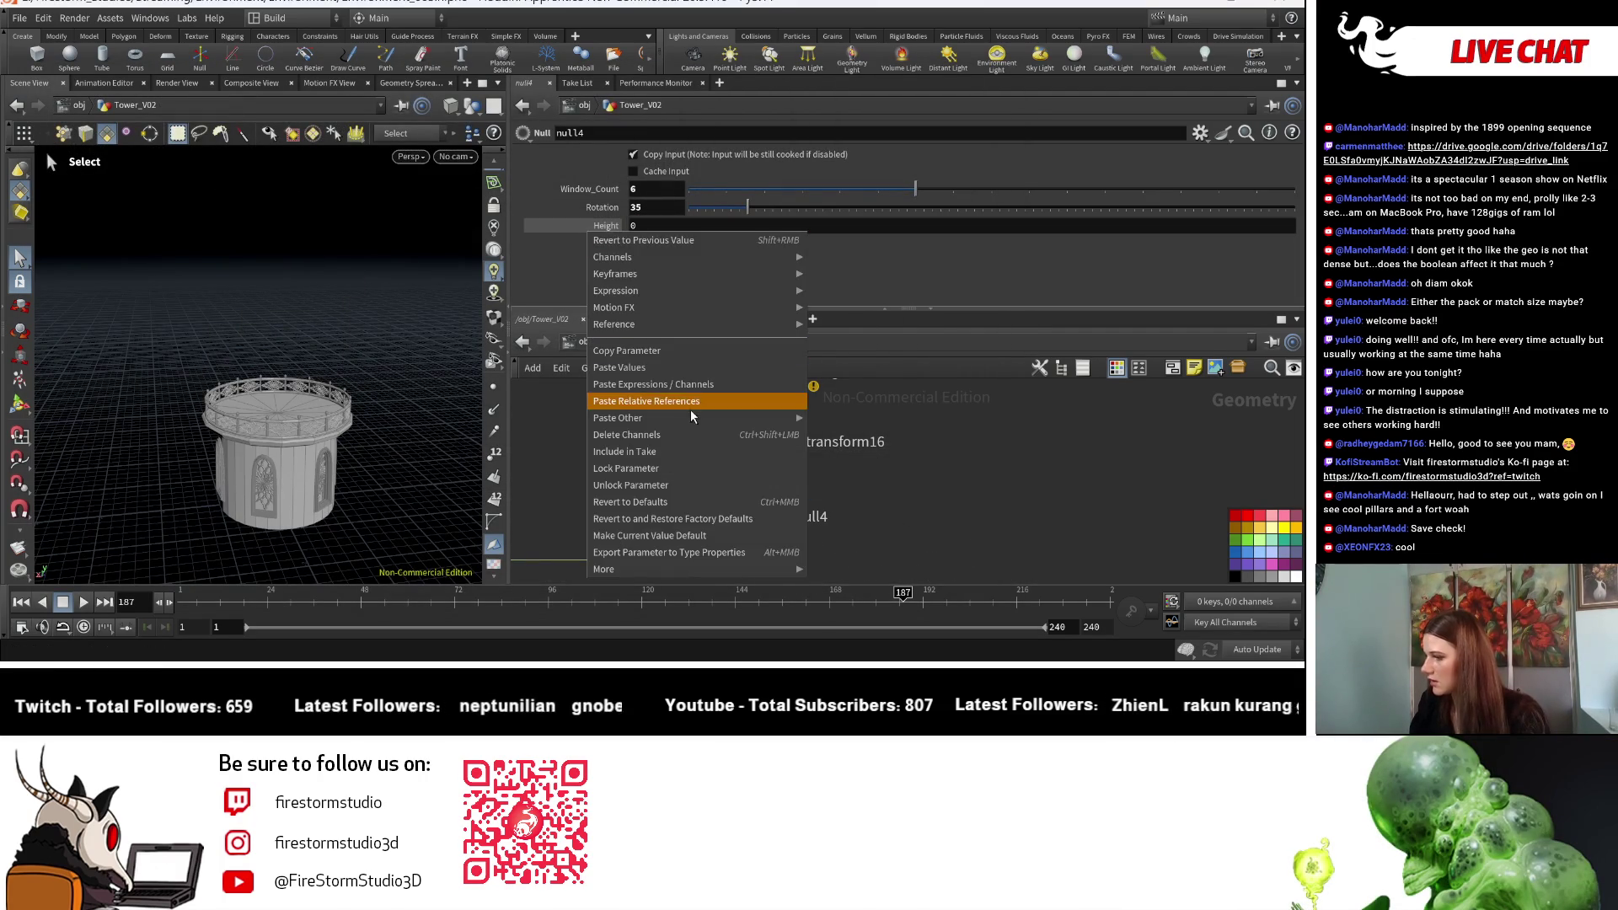
pyautogui.click(679, 353)
pyautogui.scroll(-2, 792, 506)
pyautogui.click(791, 544)
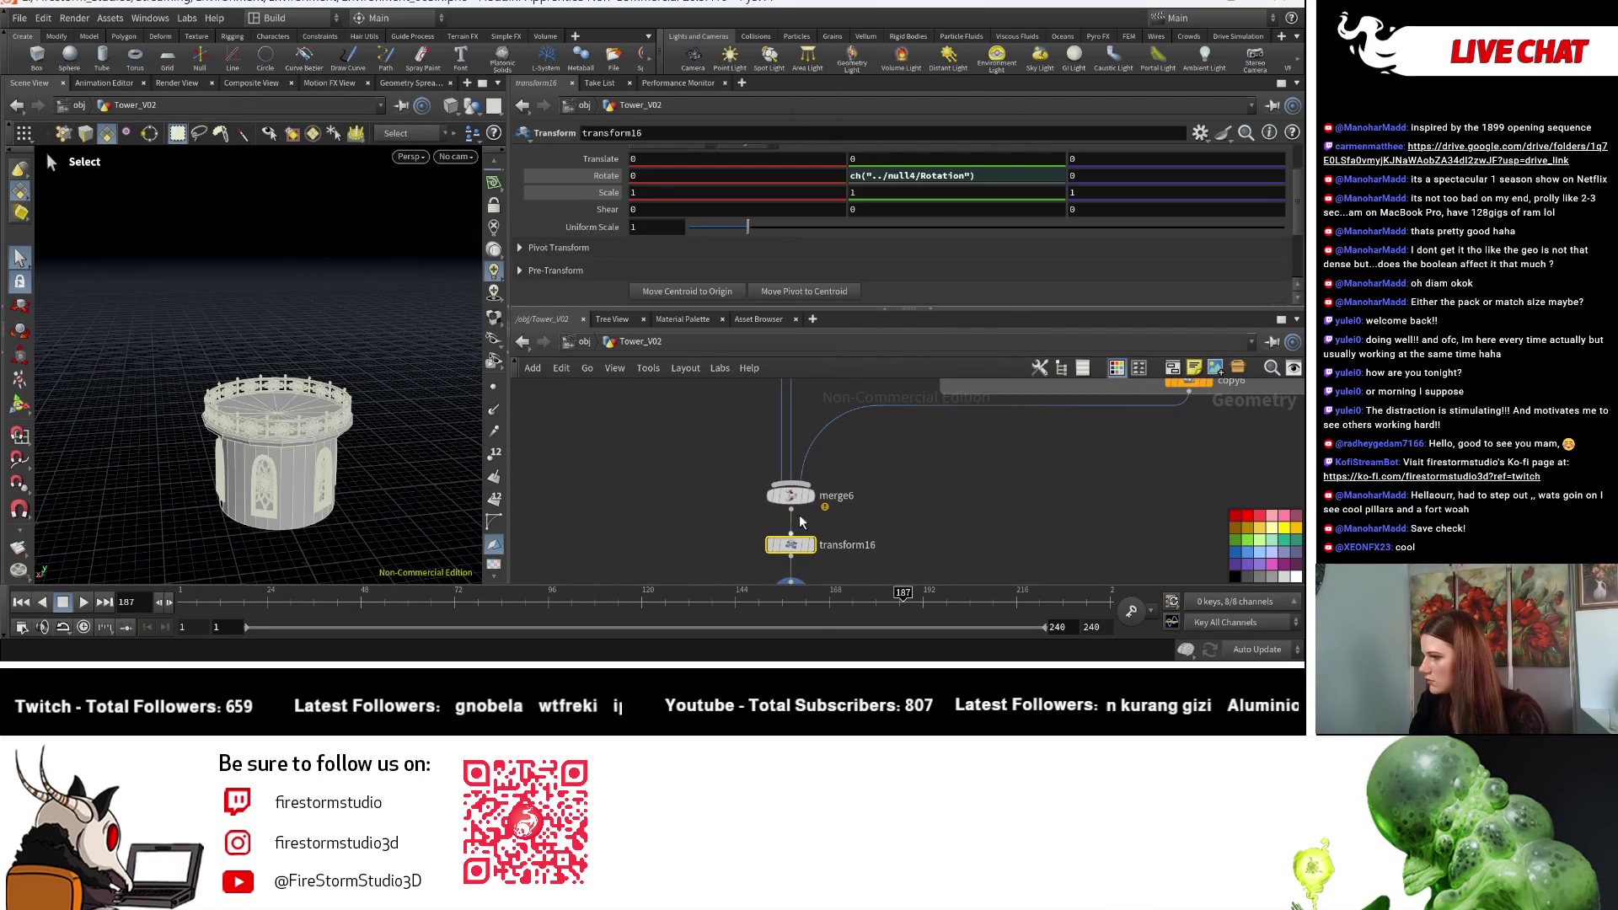
pyautogui.rightClick(894, 190)
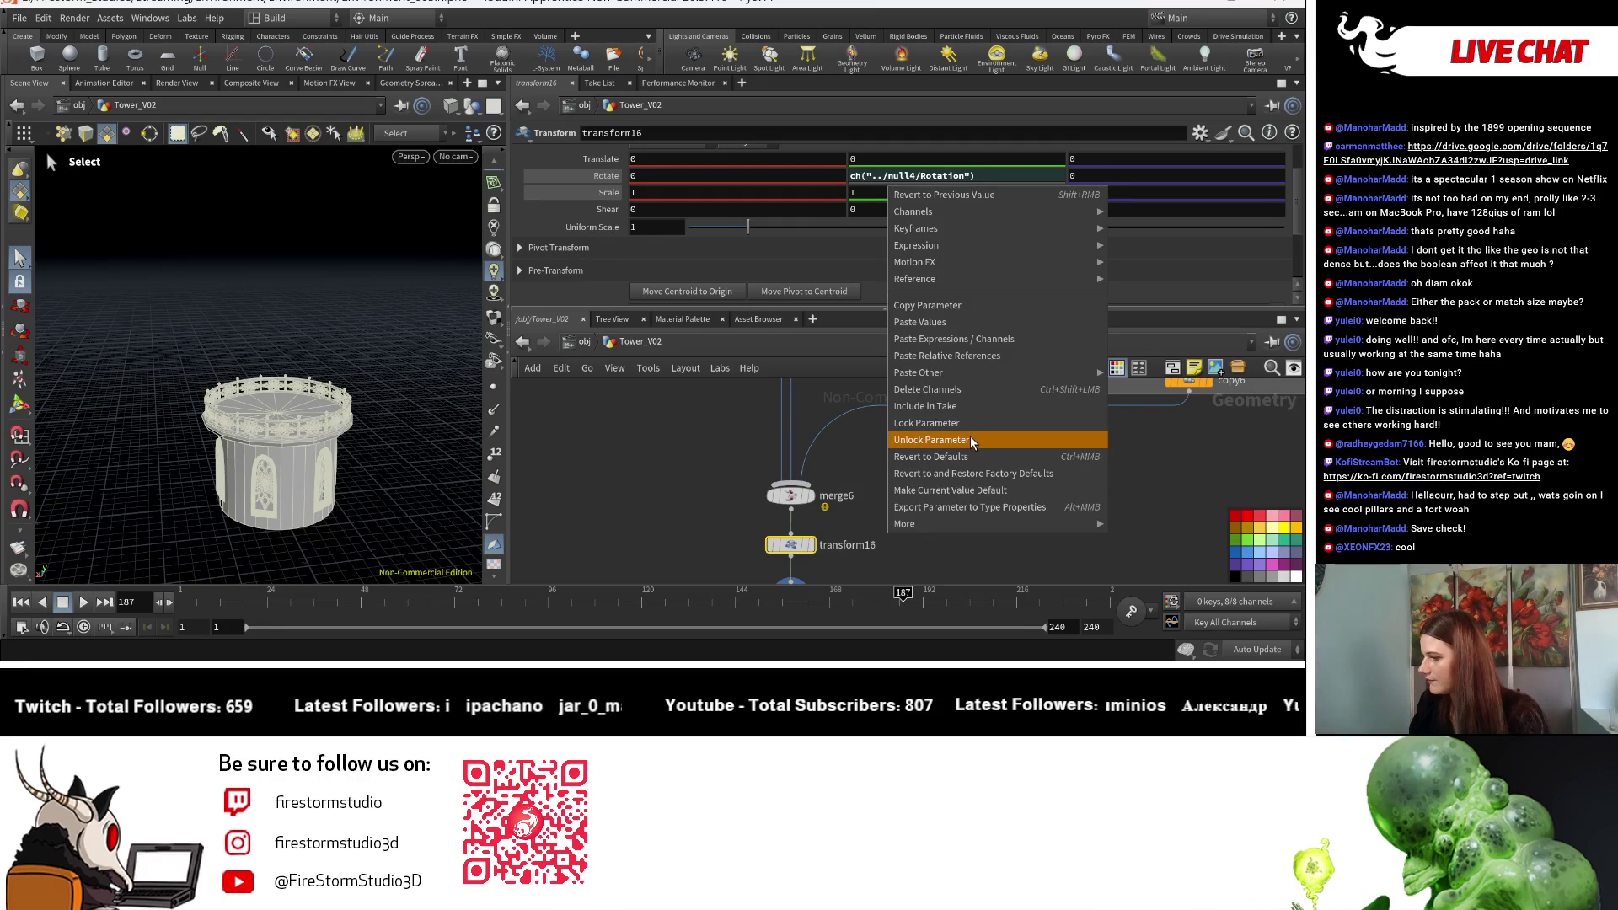
pyautogui.click(948, 356)
# Step: Set null4's Height to 1.25 after reverting an accidental Rotation change
pyautogui.click(843, 481)
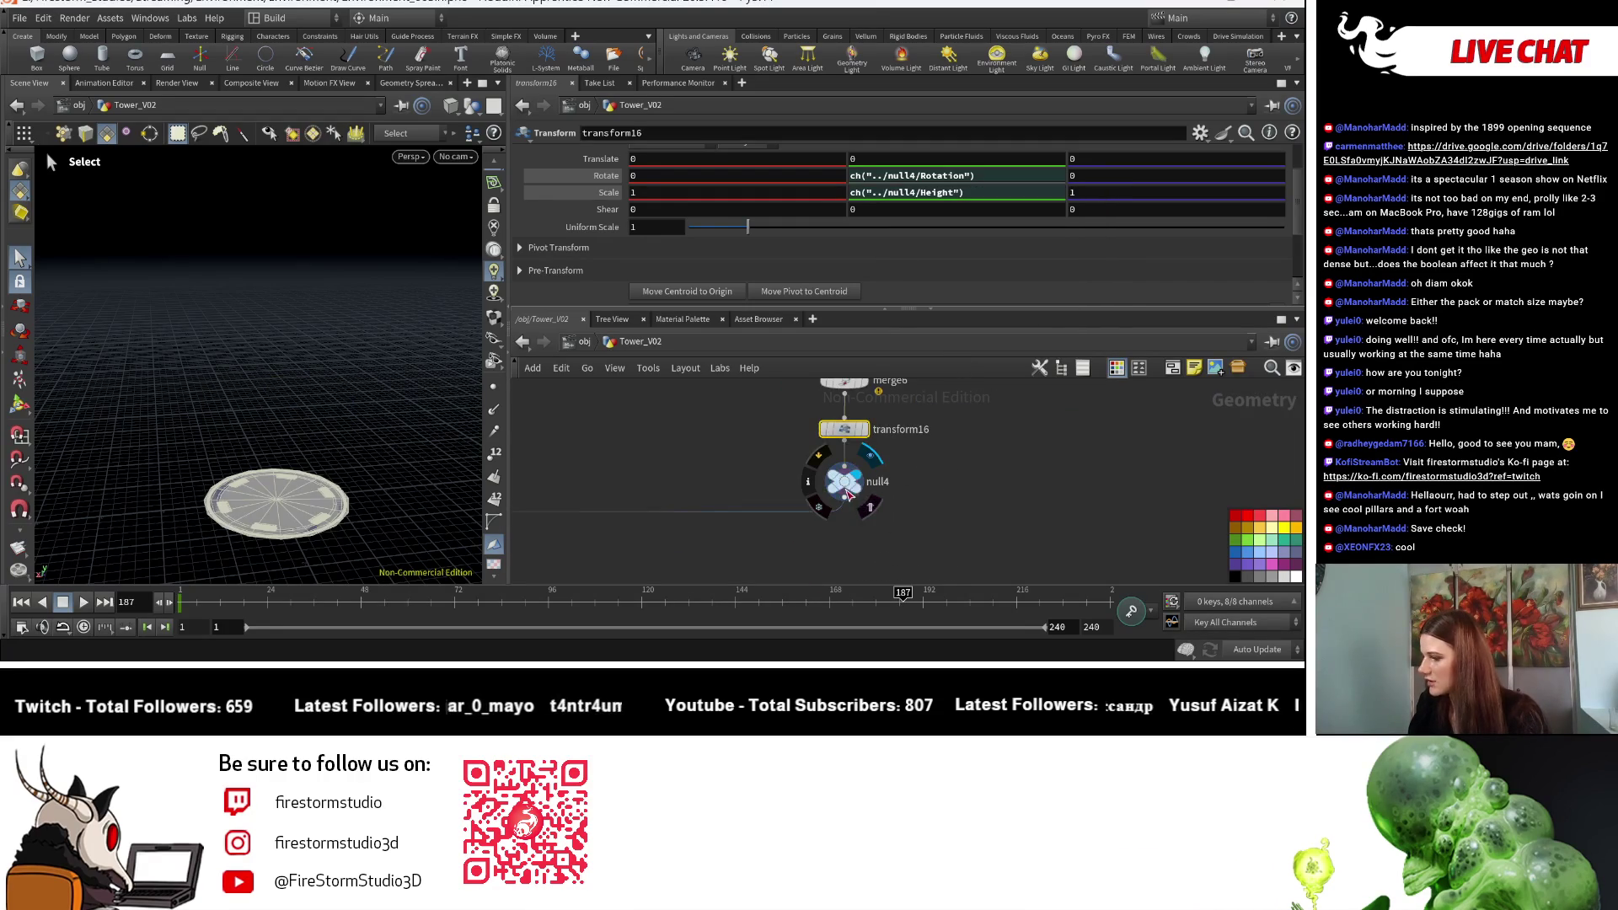
pyautogui.click(648, 207)
pyautogui.write('1.2')
pyautogui.press('Return')
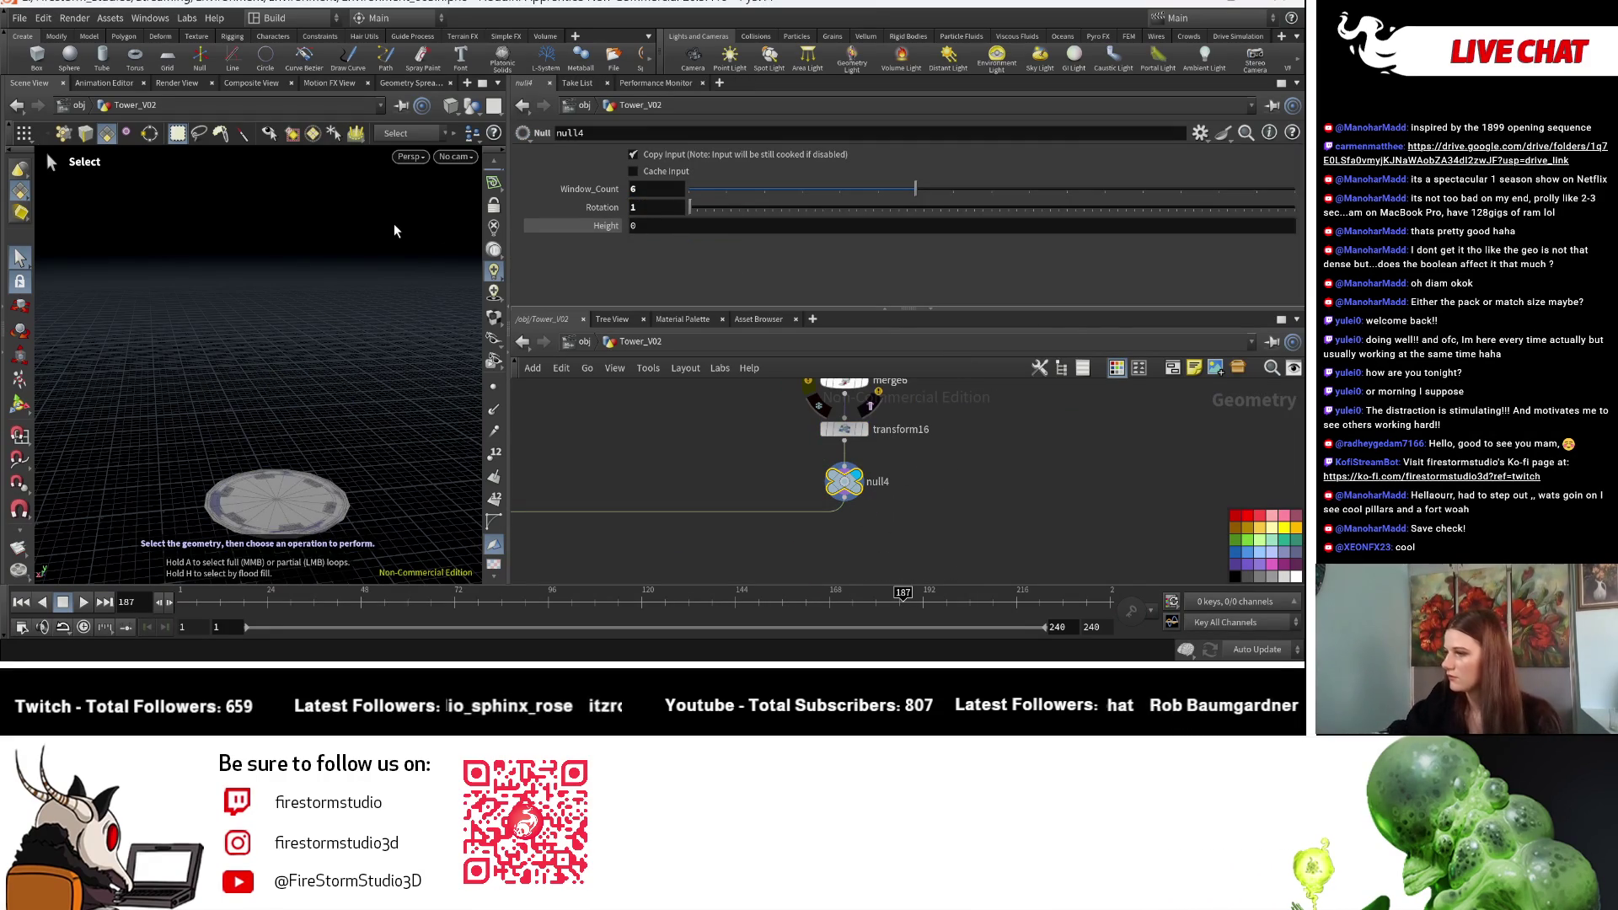
pyautogui.hotkey('ctrl', 'z')
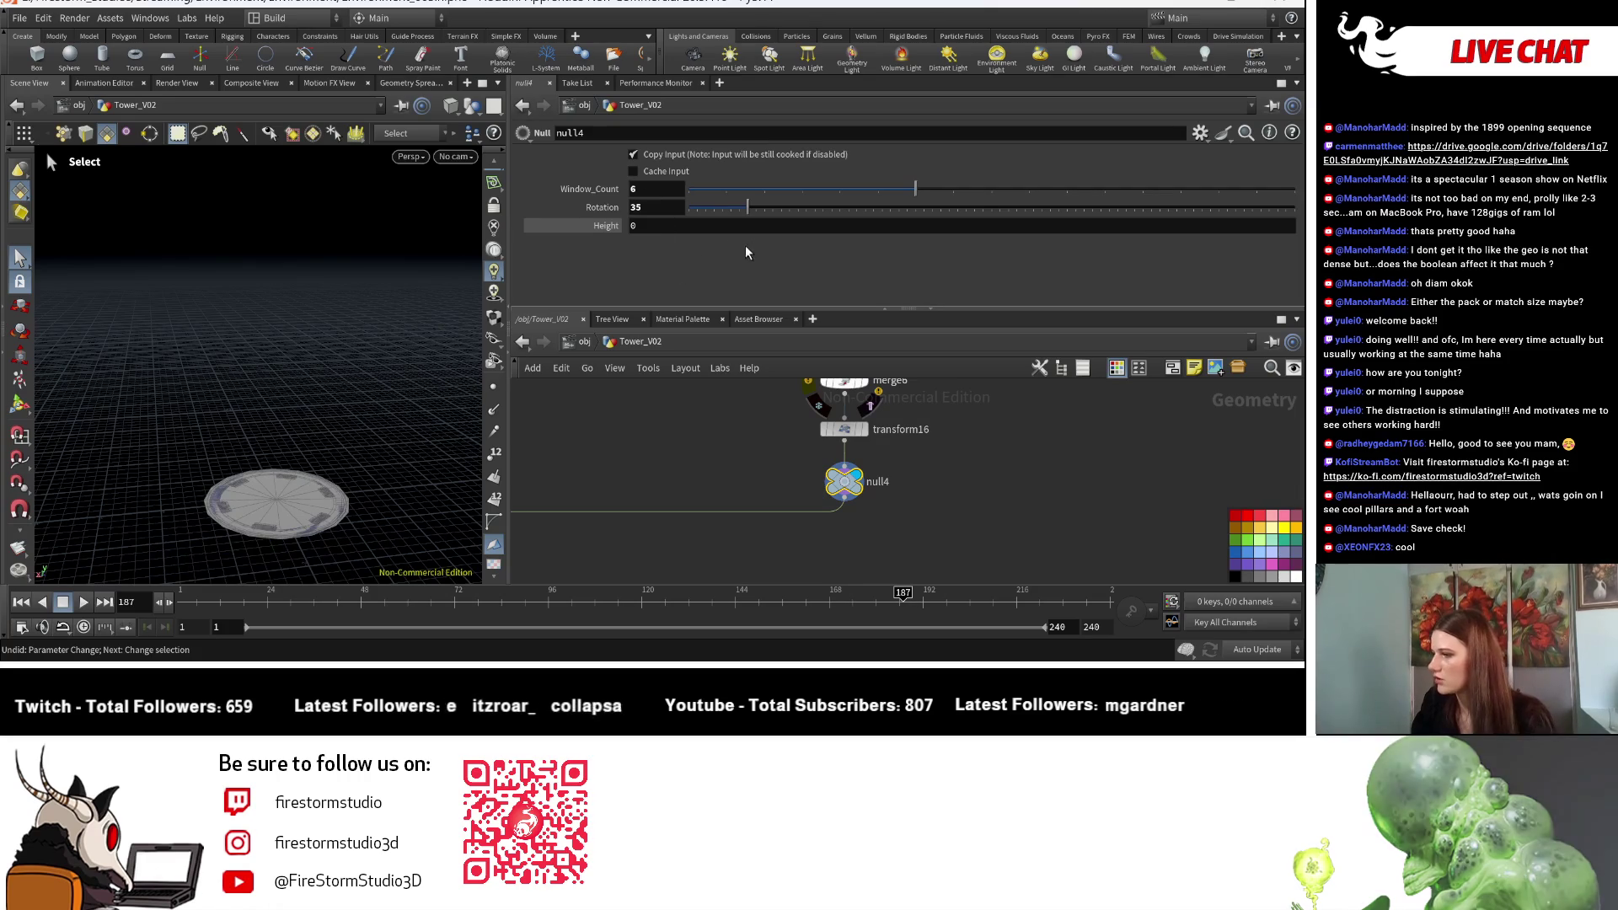
pyautogui.click(669, 229)
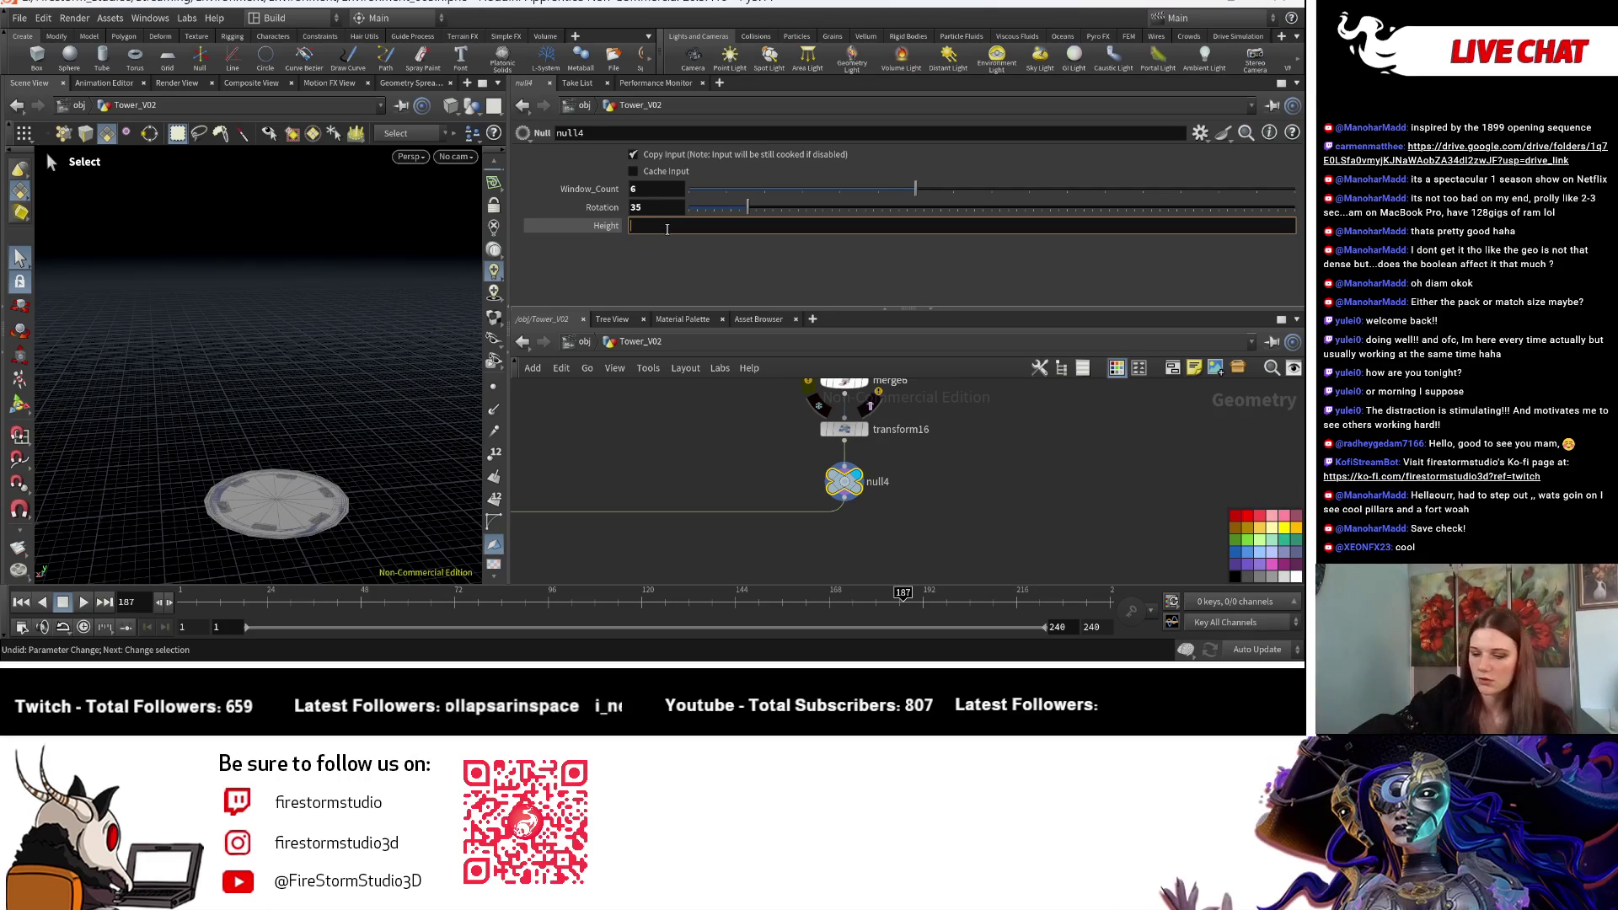
pyautogui.write('1.25')
pyautogui.press('Return')
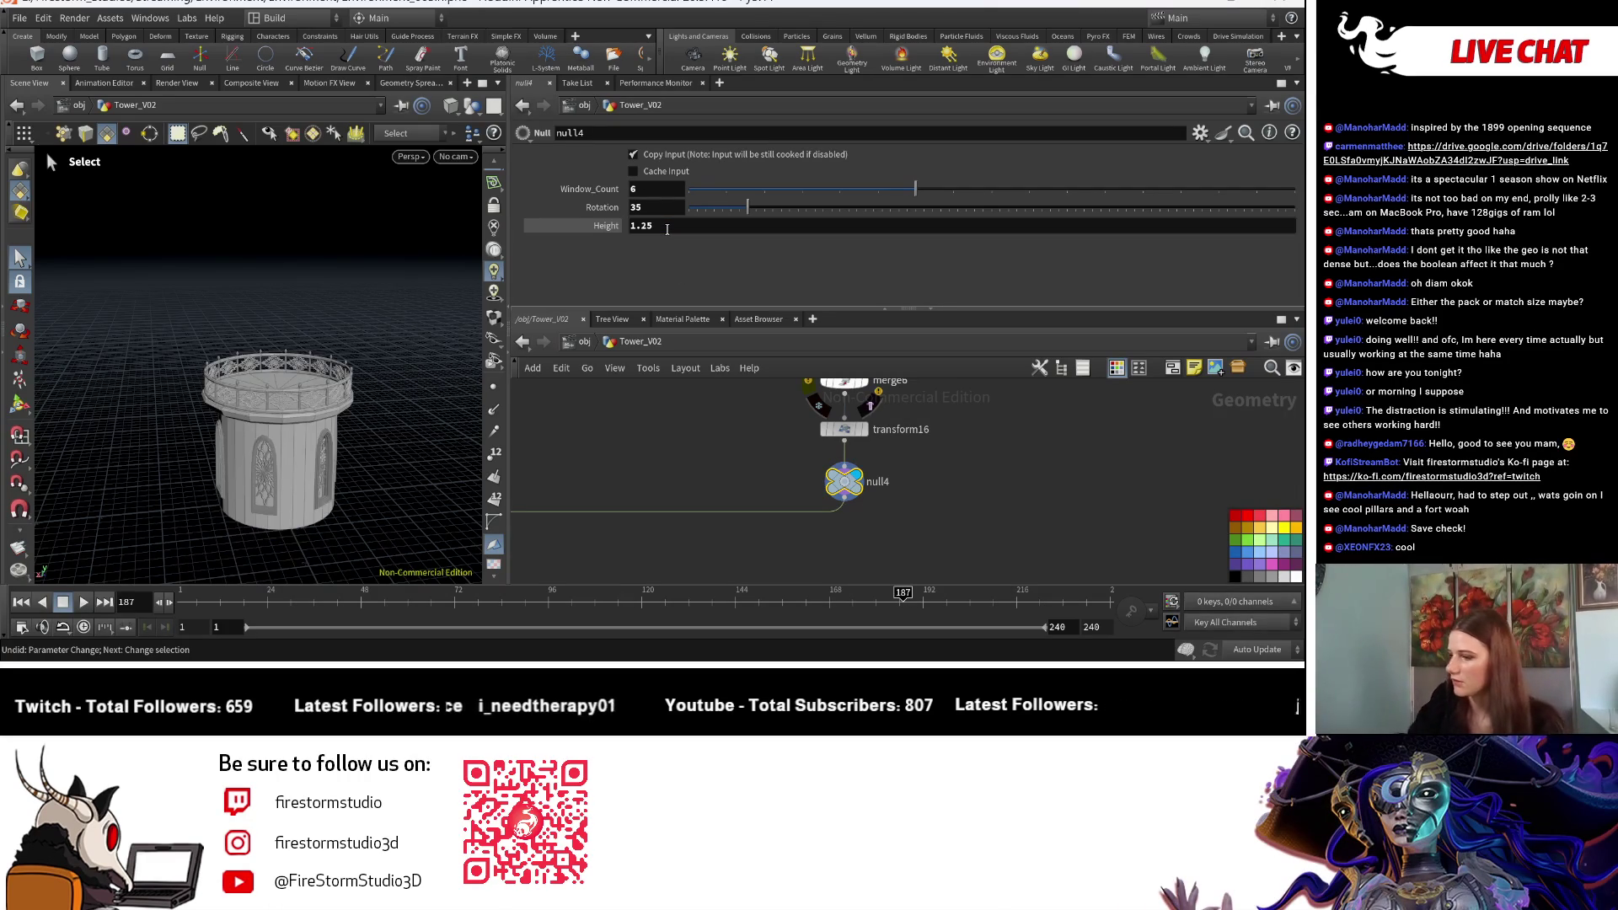
pyautogui.moveTo(942, 458); pyautogui.dragTo(888, 480, button='middle')
pyautogui.scroll(-5, 888, 487)
pyautogui.moveTo(968, 407); pyautogui.dragTo(776, 546, button='middle')
pyautogui.scroll(5, 776, 546)
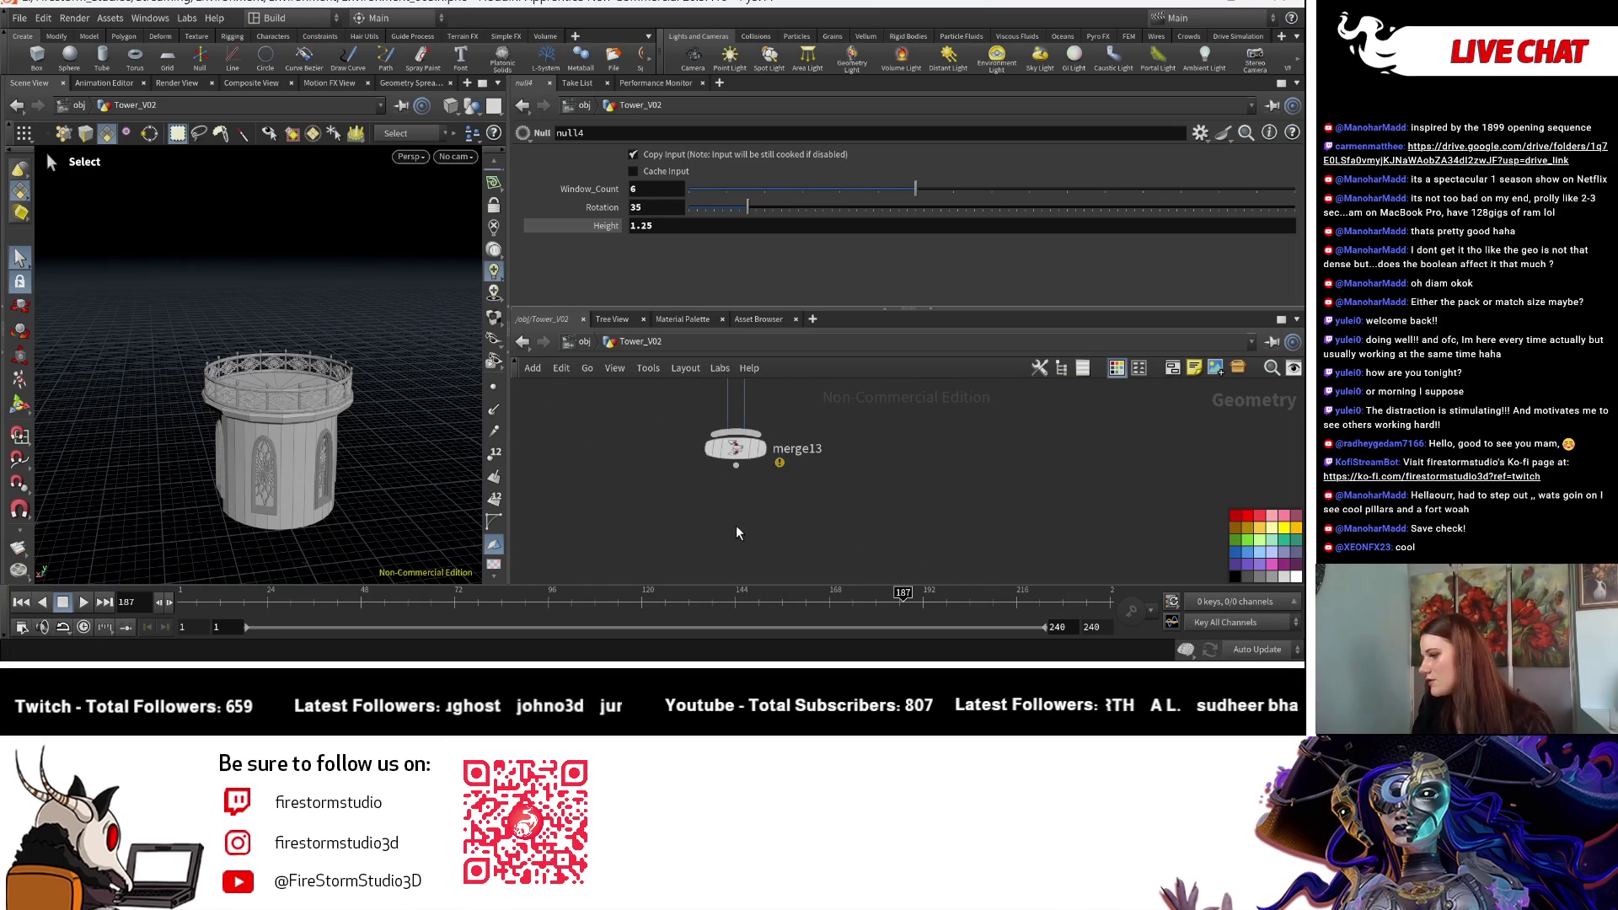
# Step: Display merge13's whole tower and orbit the viewport around it
pyautogui.click(762, 449)
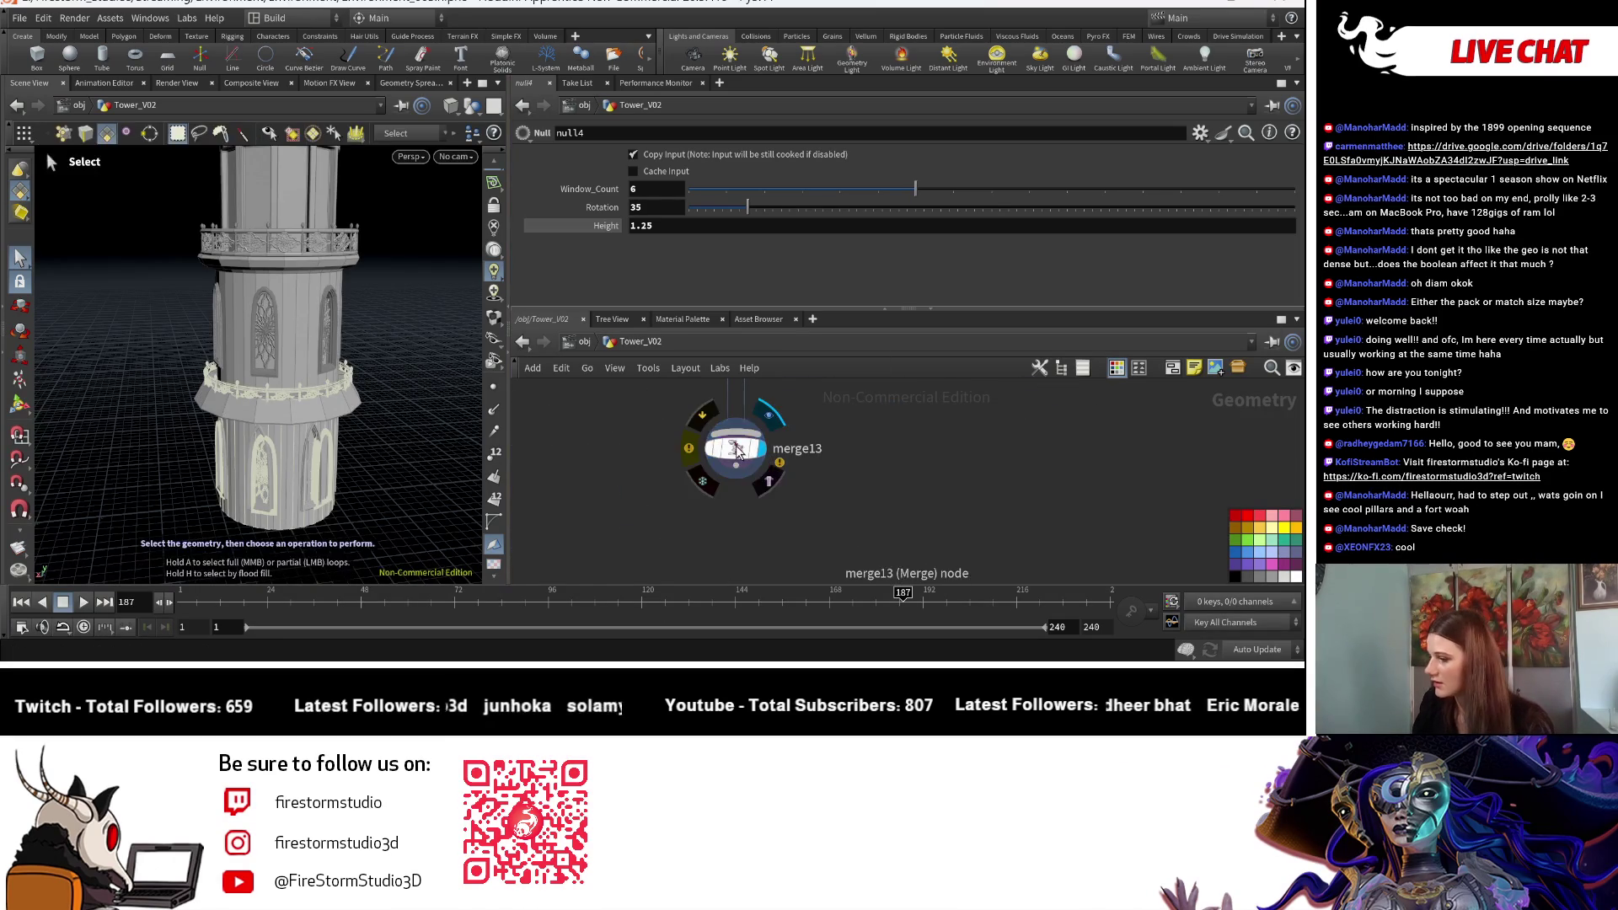
pyautogui.click(736, 448)
pyautogui.press('Escape')
pyautogui.scroll(-5, 379, 476)
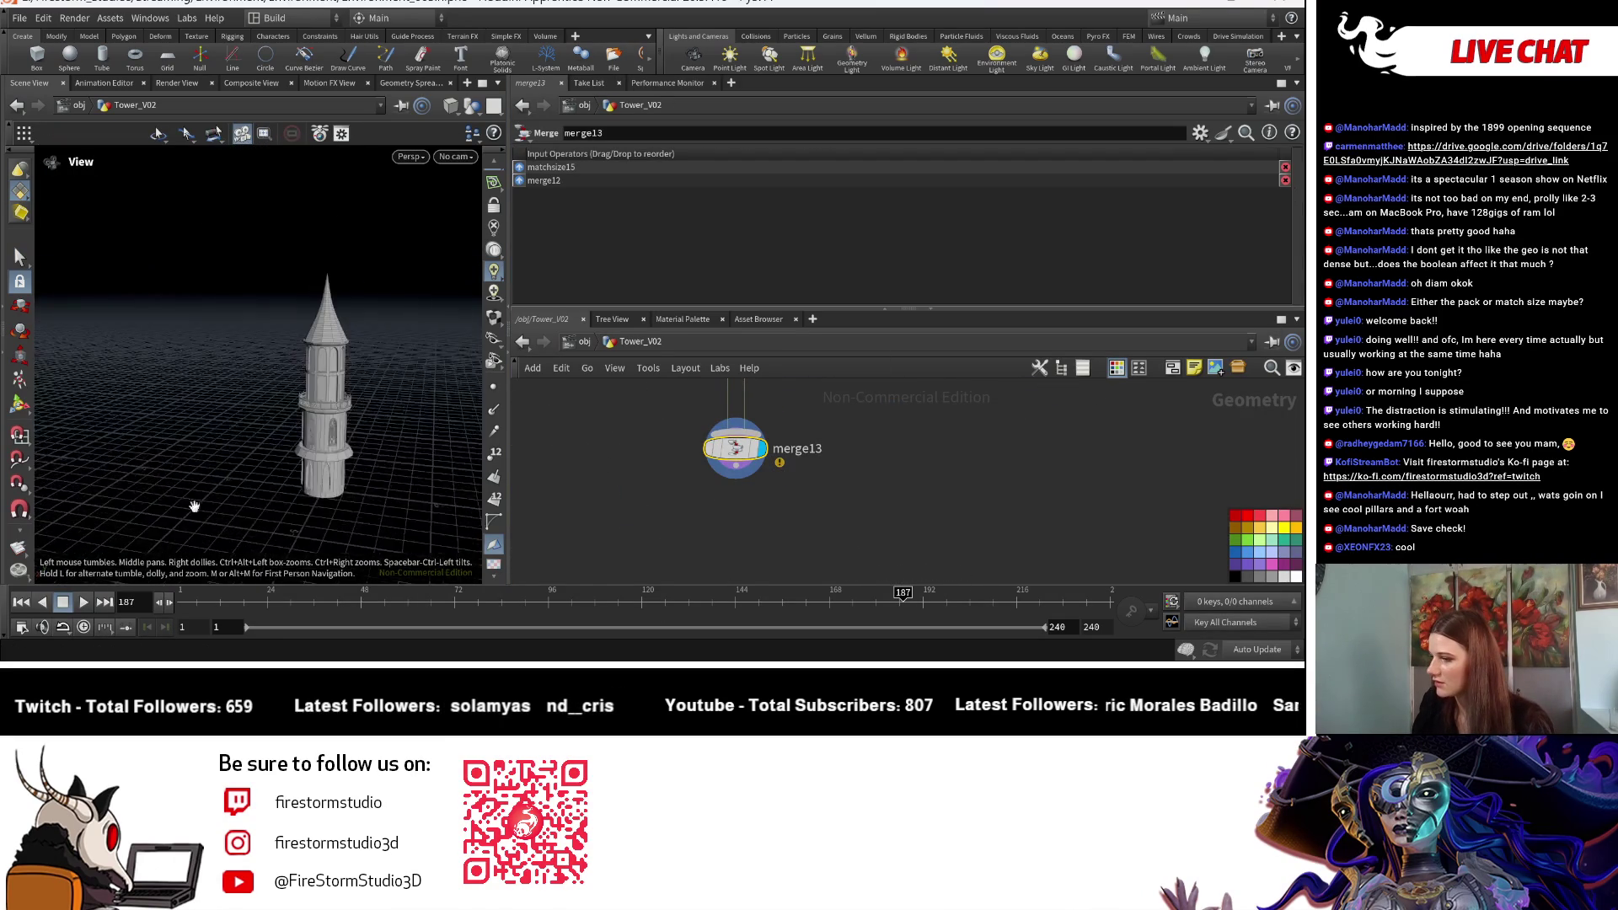
pyautogui.moveTo(419, 511); pyautogui.dragTo(230, 504)
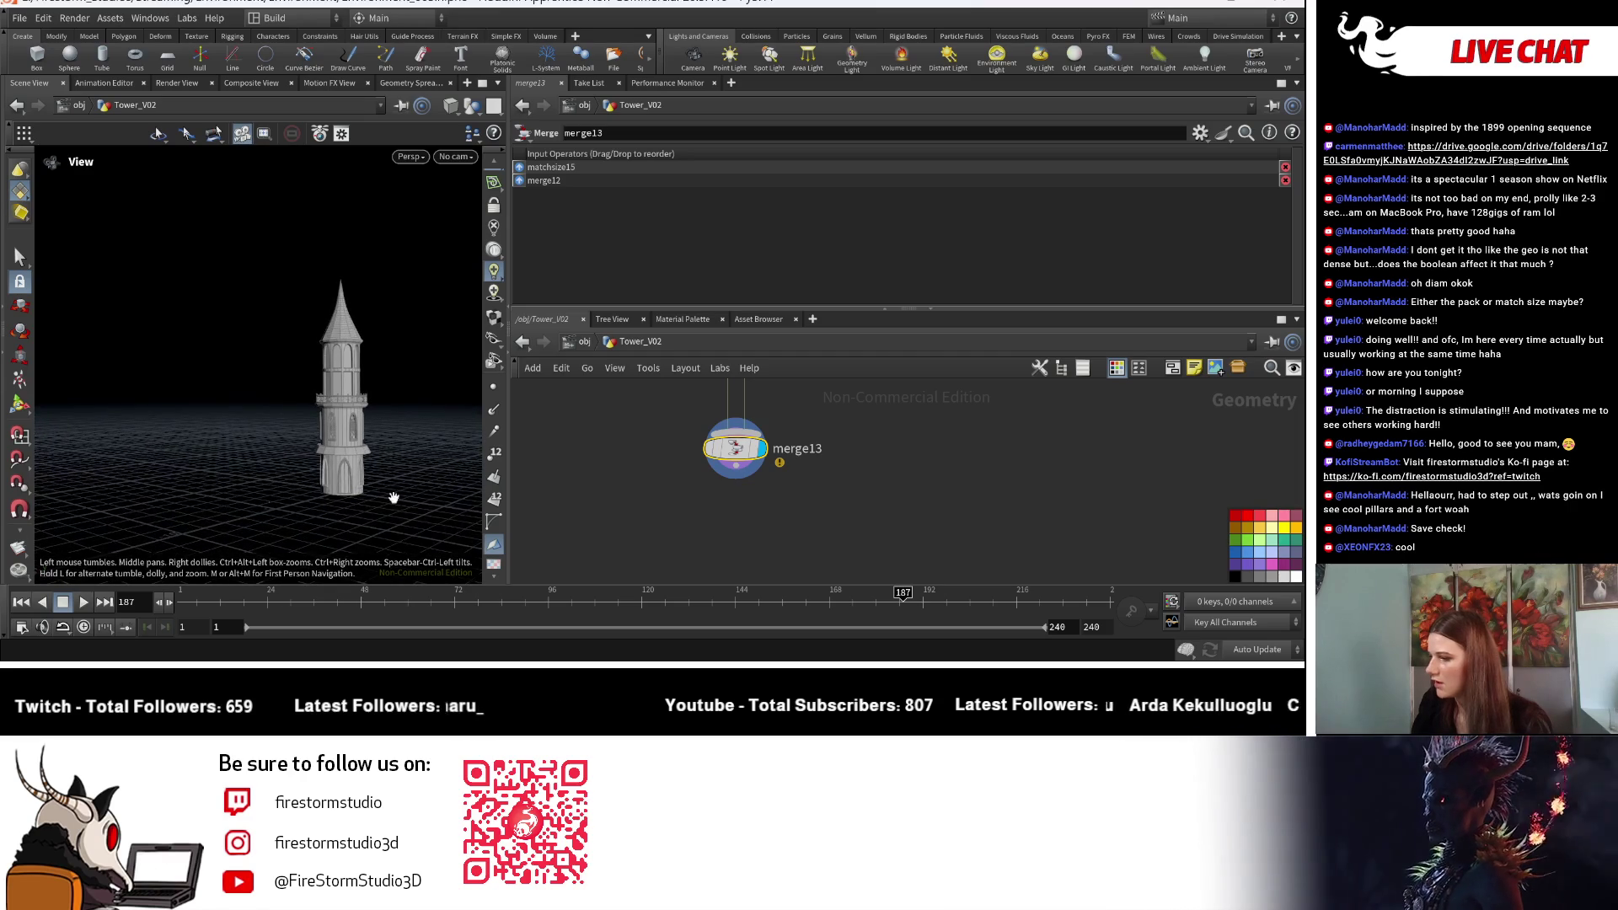
pyautogui.scroll(-2, 924, 459)
pyautogui.moveTo(923, 459)
pyautogui.mouseDown(button='middle')
pyautogui.moveTo(1076, 433)
pyautogui.moveTo(751, 497)
pyautogui.moveTo(603, 497)
pyautogui.moveTo(675, 440)
pyautogui.moveTo(785, 482)
pyautogui.moveTo(834, 423)
pyautogui.moveTo(839, 520)
pyautogui.moveTo(639, 519)
pyautogui.mouseUp(button='middle')
pyautogui.scroll(2, 843, 548)
# Step: Set null4's Height to 1.5 and Window_Count to 8
pyautogui.click(727, 562)
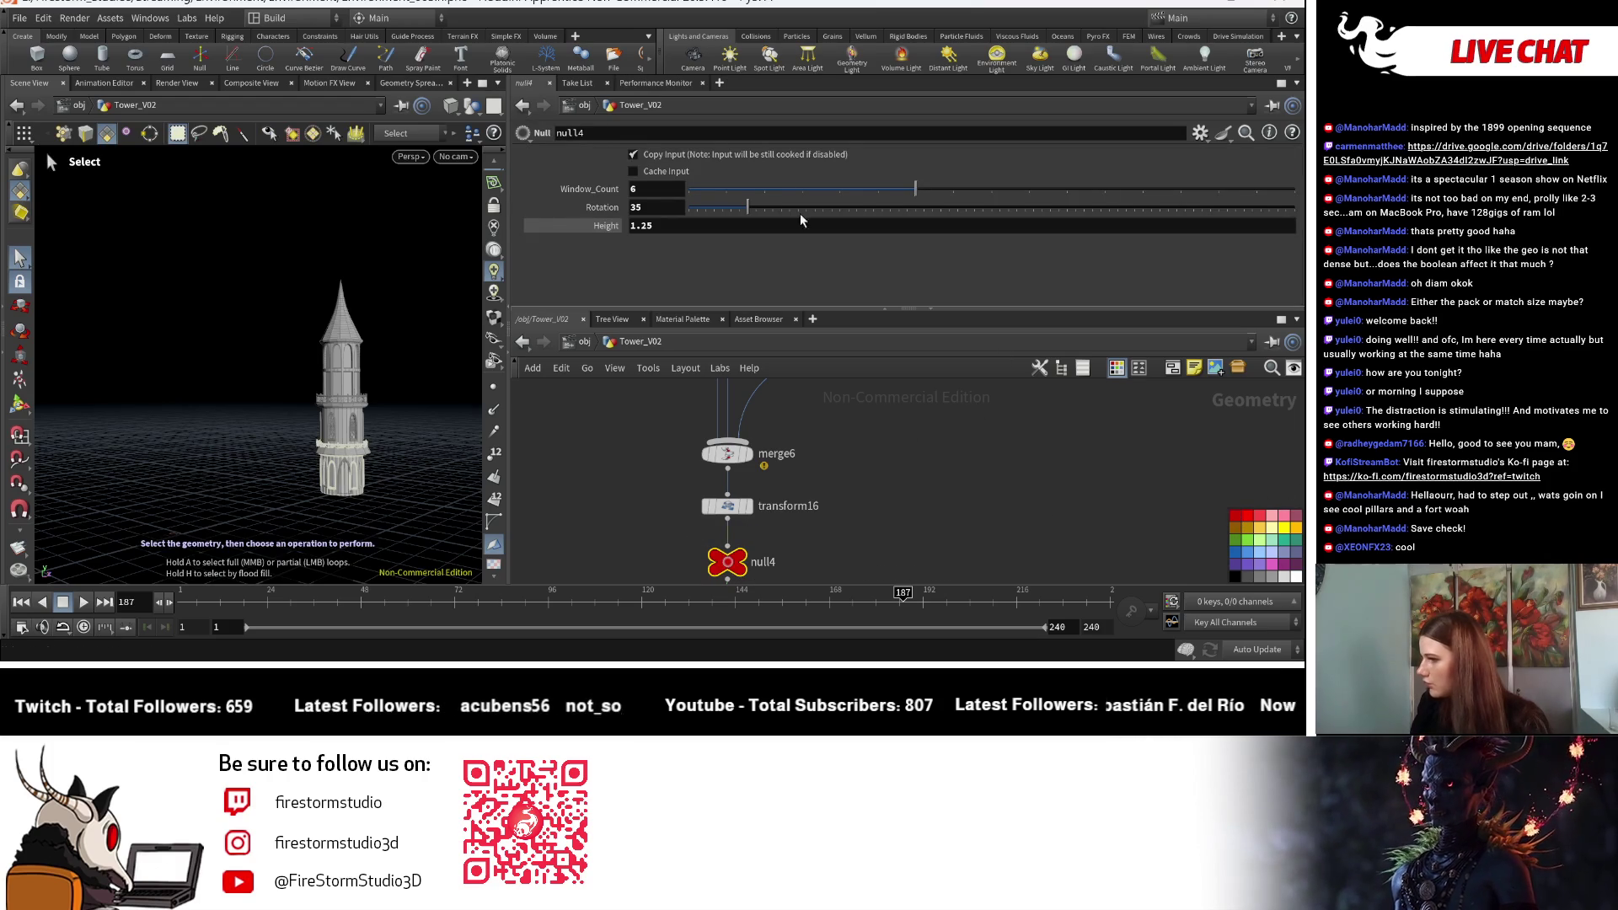
pyautogui.click(644, 226)
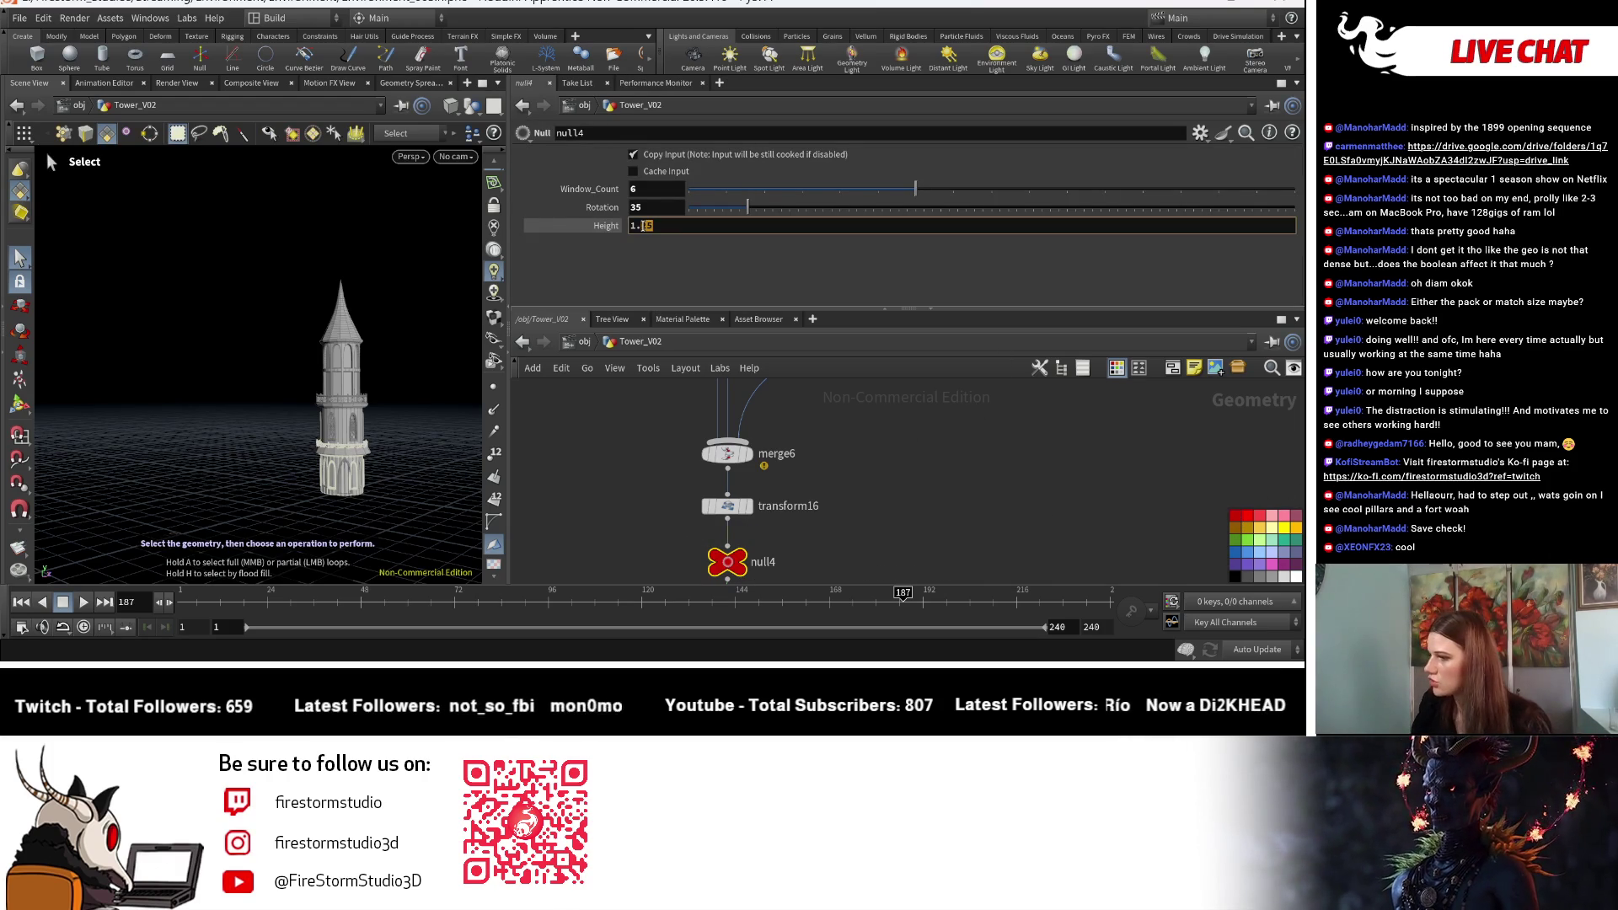
pyautogui.press('Return')
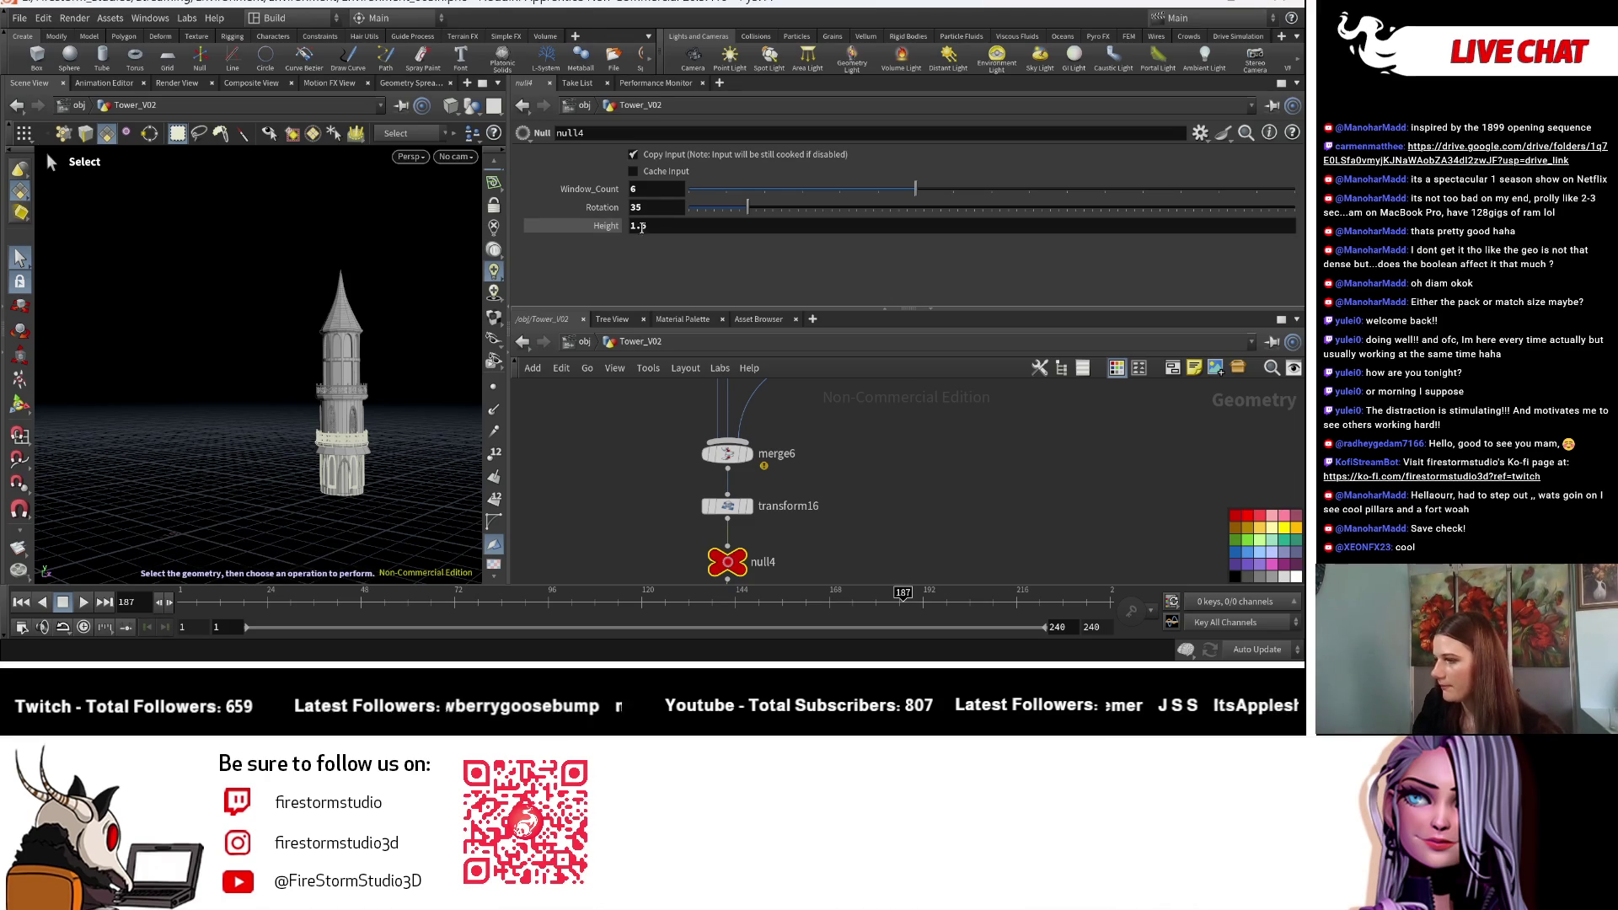
pyautogui.write('8')
pyautogui.press('Return')
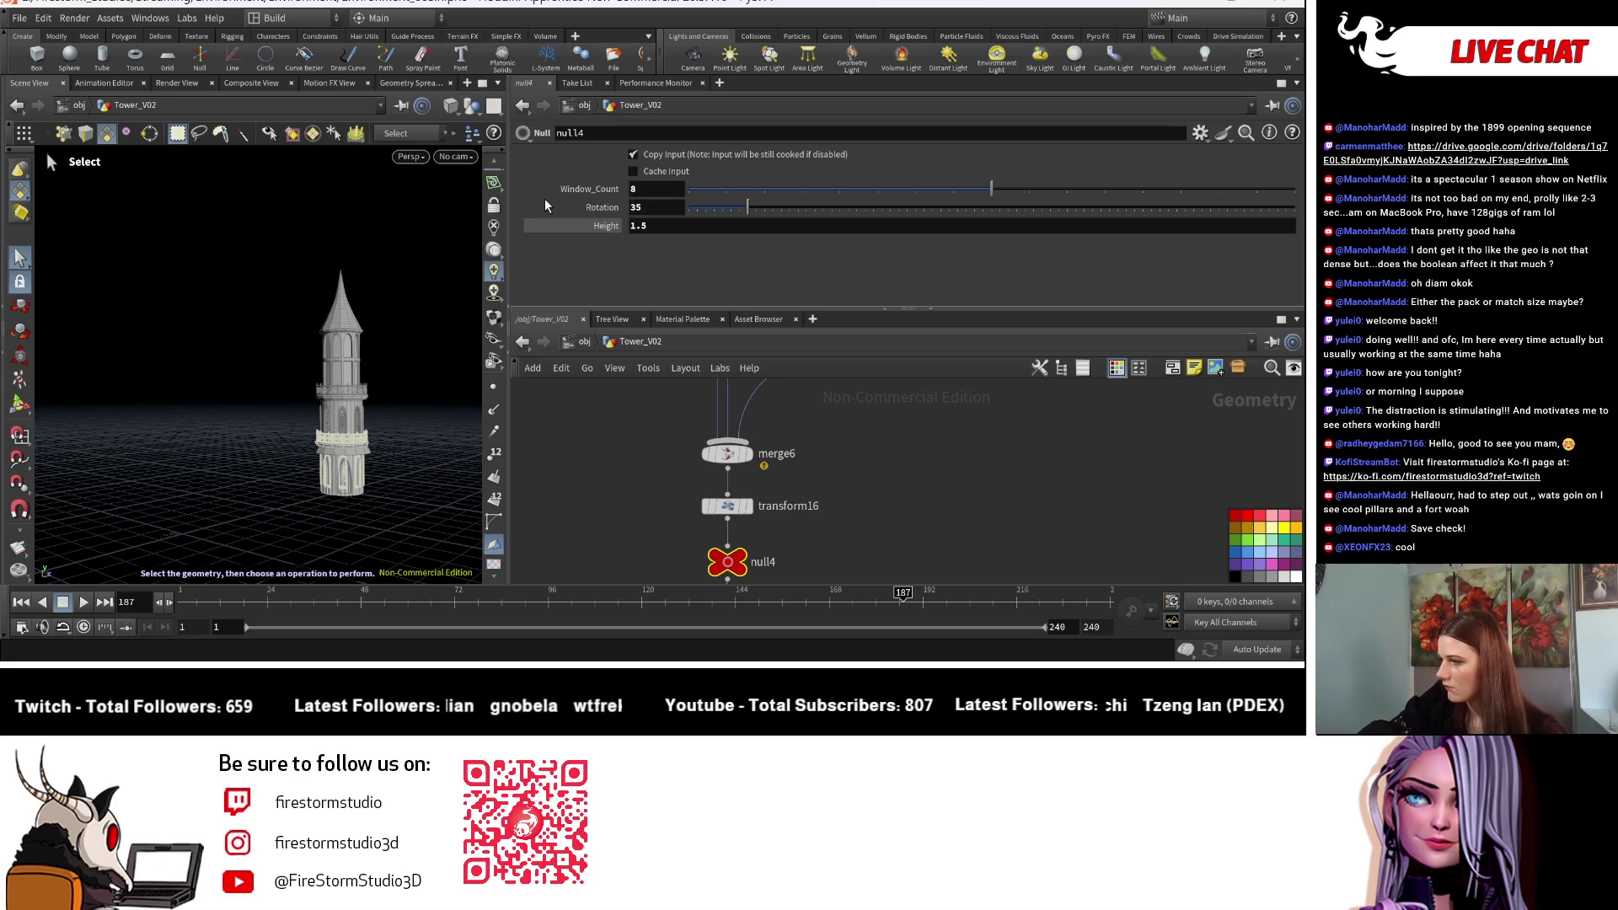
pyautogui.scroll(-5, 853, 473)
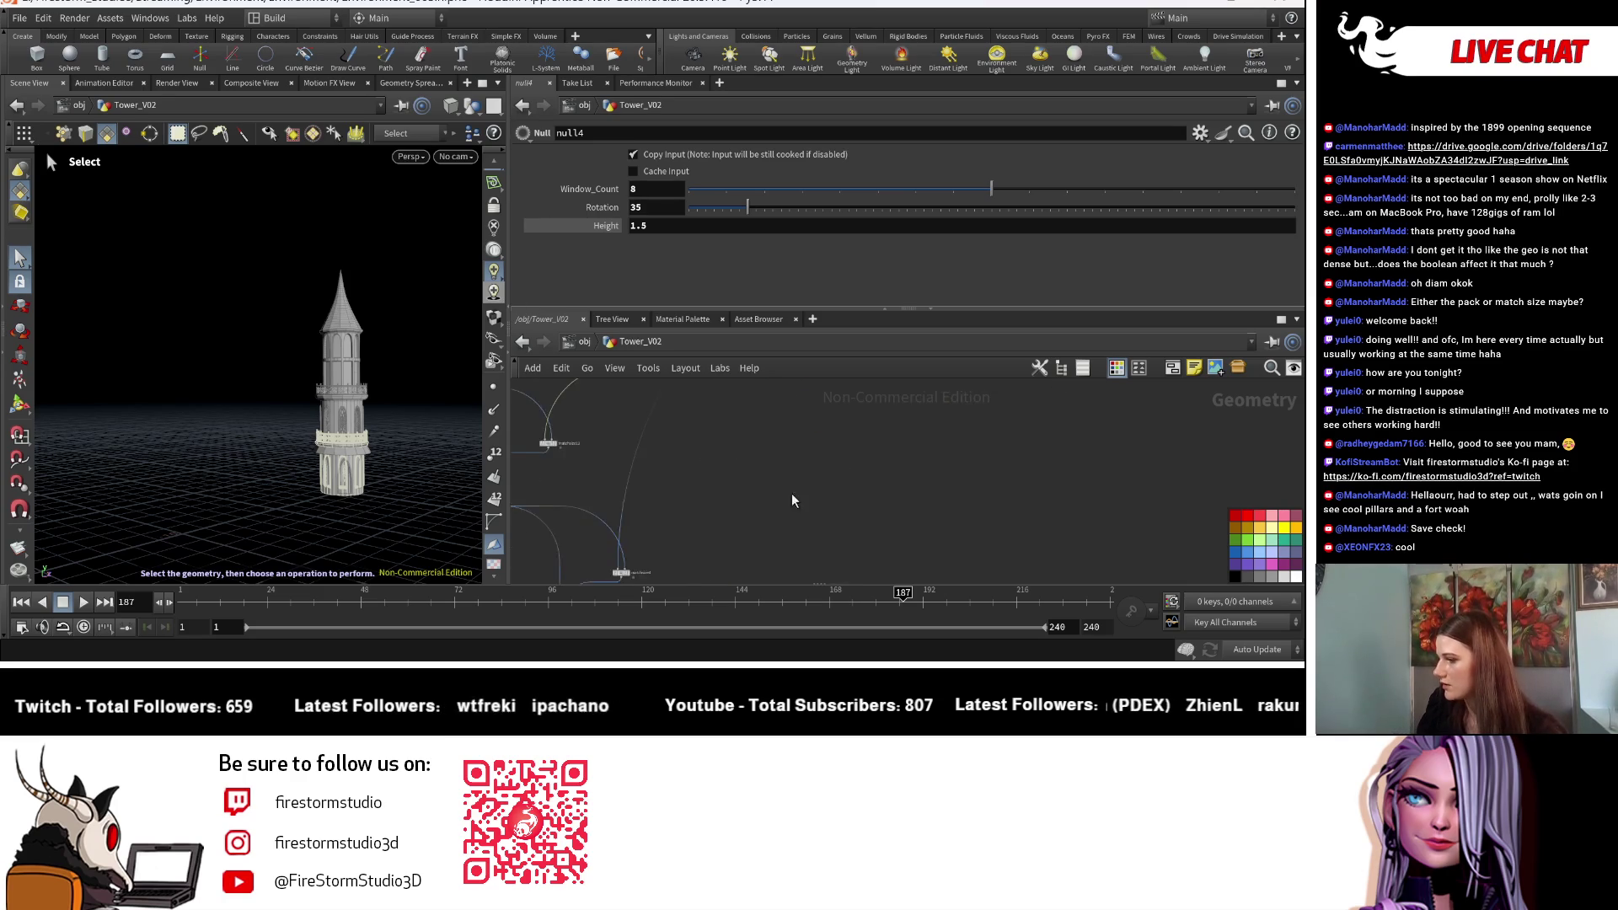
# Step: Frame the whole tower and bring the window-piece nodes into view in the network
pyautogui.scroll(4, 851, 485)
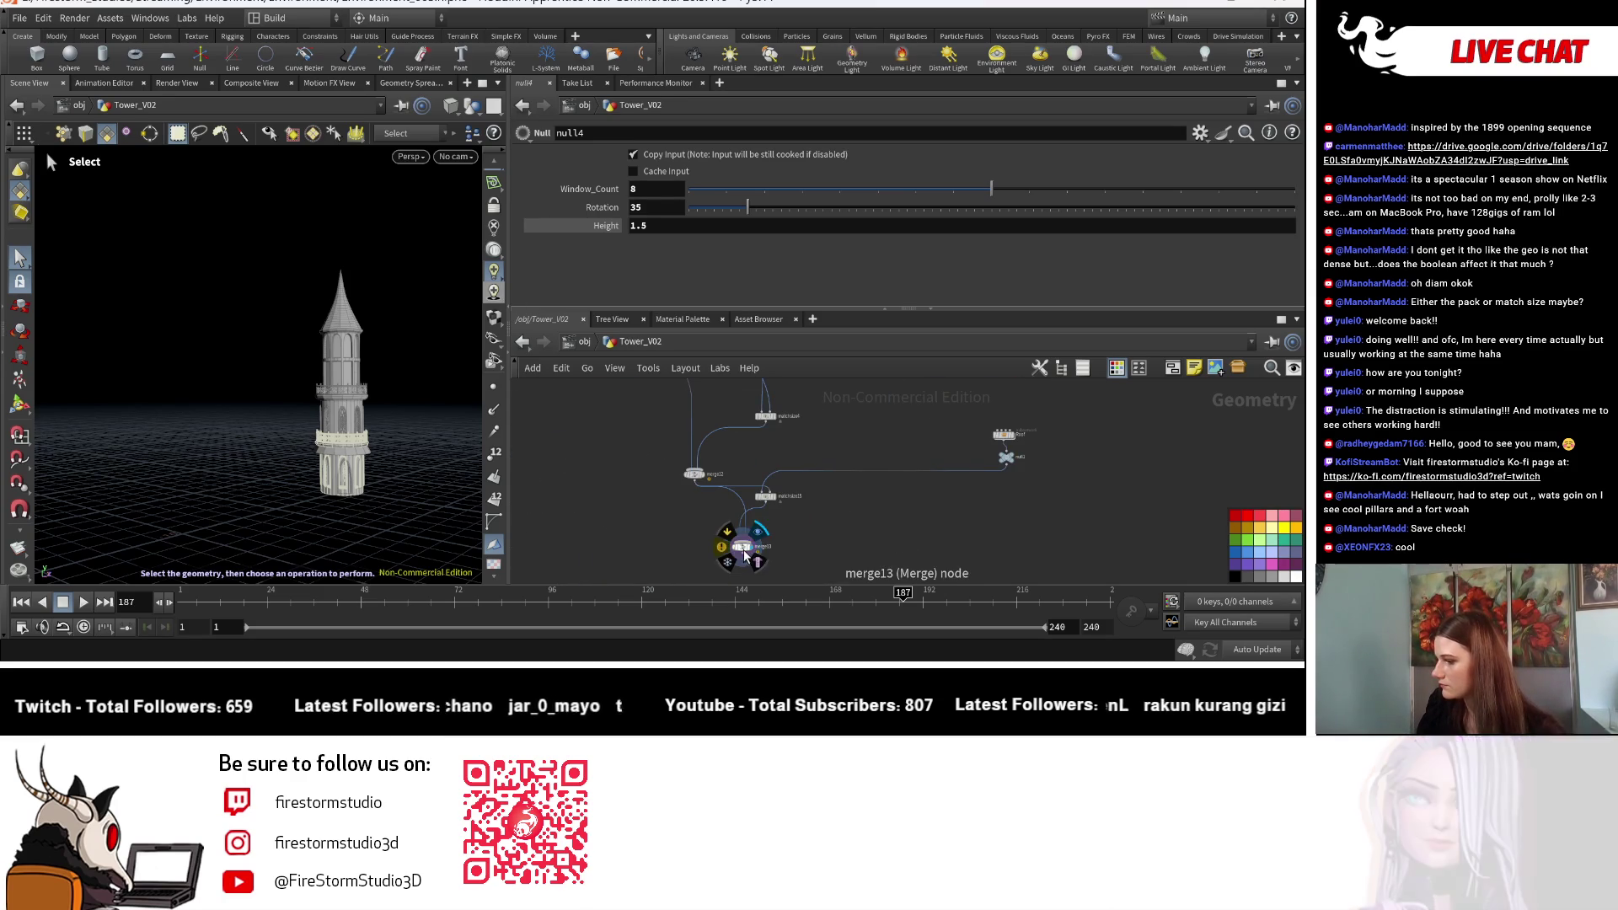
pyautogui.click(742, 548)
pyautogui.press('Escape')
pyautogui.moveTo(329, 539)
pyautogui.mouseDown()
pyautogui.moveTo(293, 460)
pyautogui.moveTo(339, 423)
pyautogui.moveTo(278, 395)
pyautogui.moveTo(291, 420)
pyautogui.moveTo(331, 417)
pyautogui.mouseUp()
pyautogui.press('h')
pyautogui.press('h')
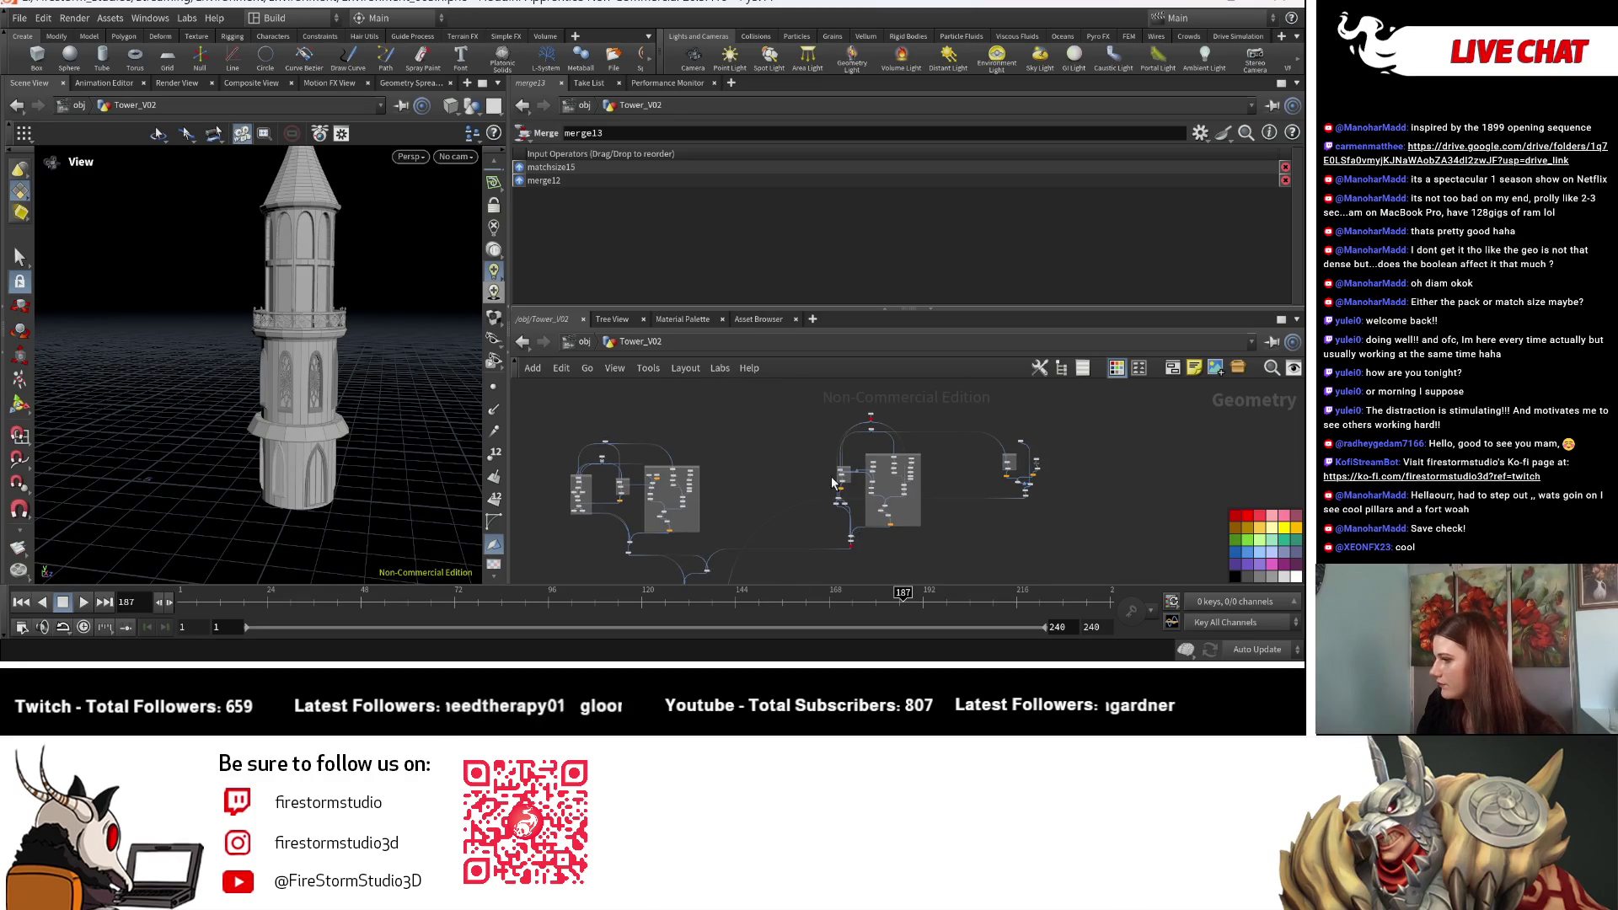
pyautogui.scroll(5, 776, 480)
pyautogui.moveTo(749, 446); pyautogui.dragTo(618, 582, button='middle')
pyautogui.scroll(5, 666, 480)
# Step: Inspect transform12's and transform11's parameters
pyautogui.click(625, 477)
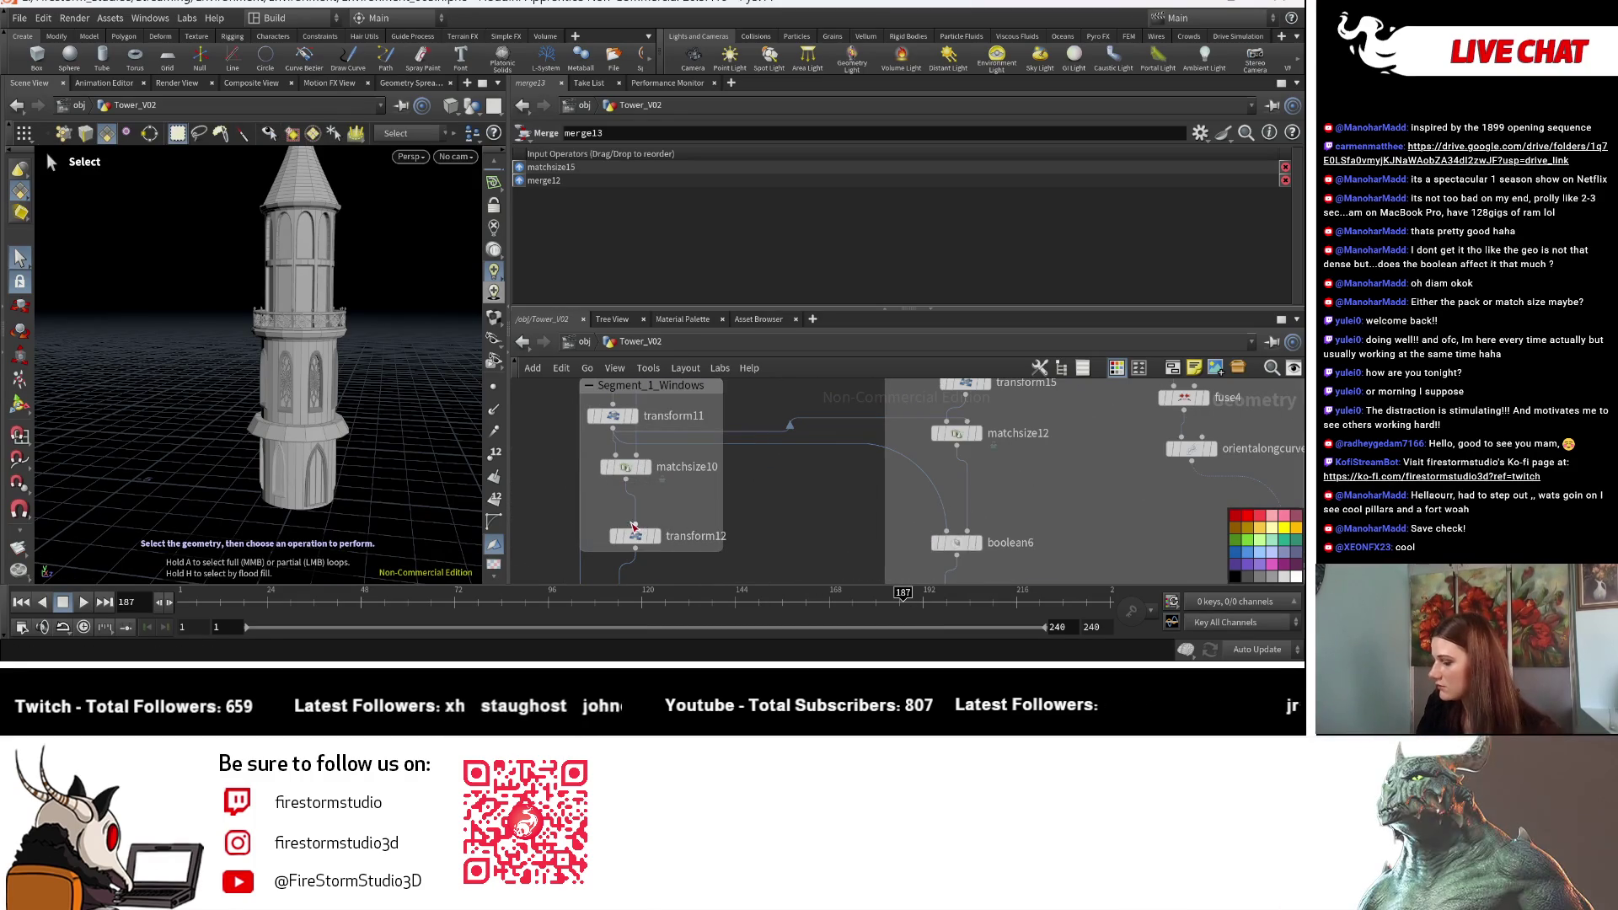
pyautogui.click(634, 536)
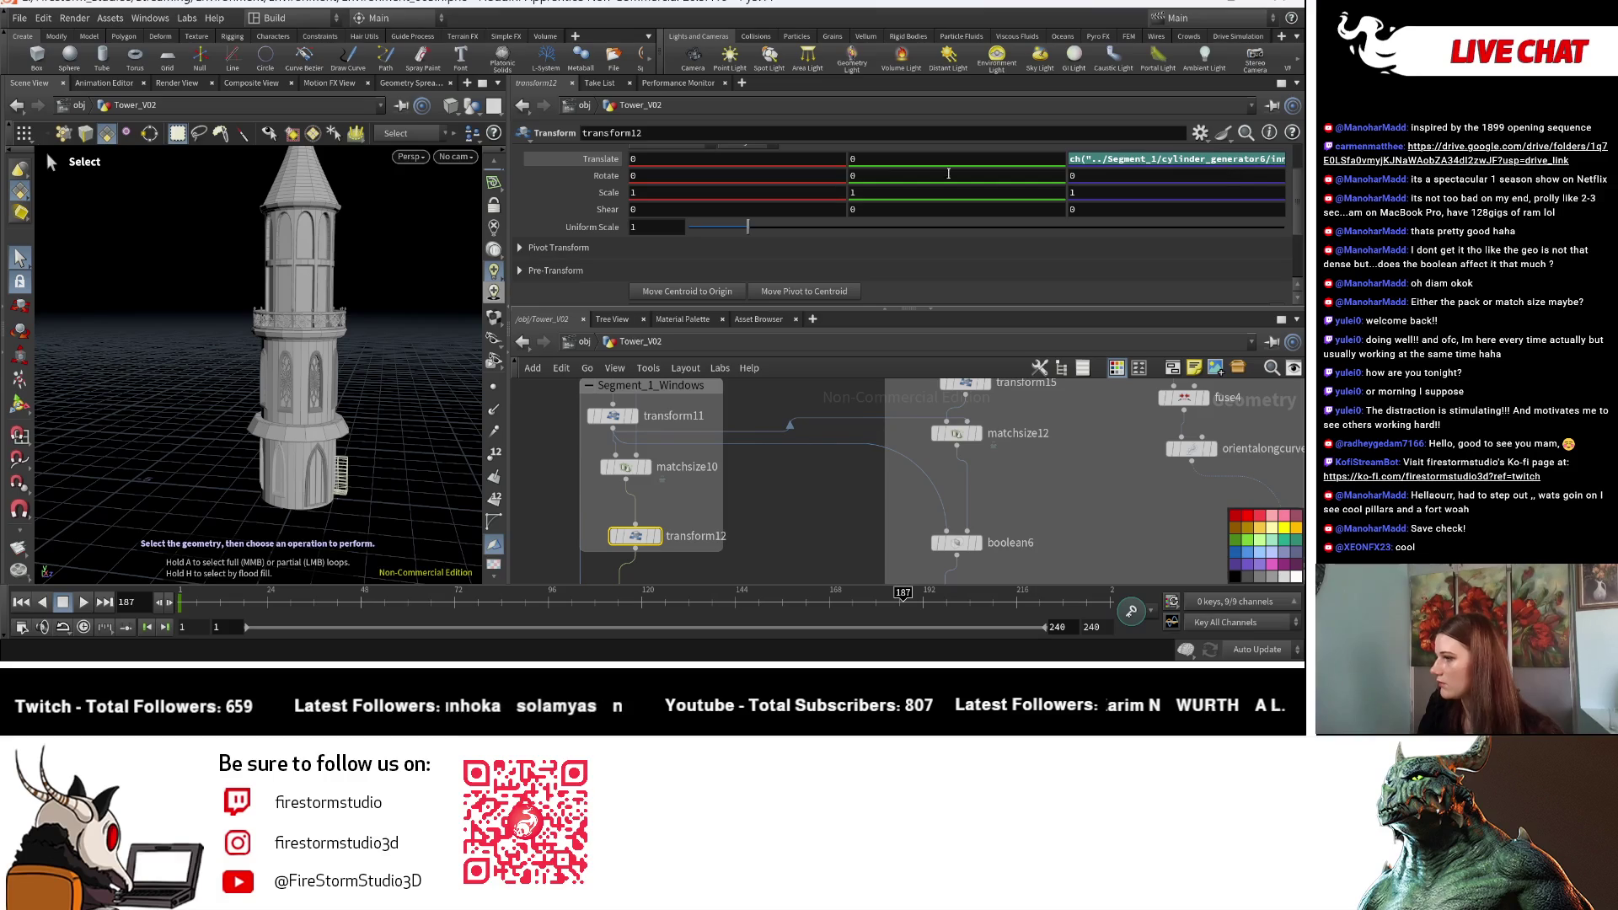
pyautogui.scroll(-3, 741, 498)
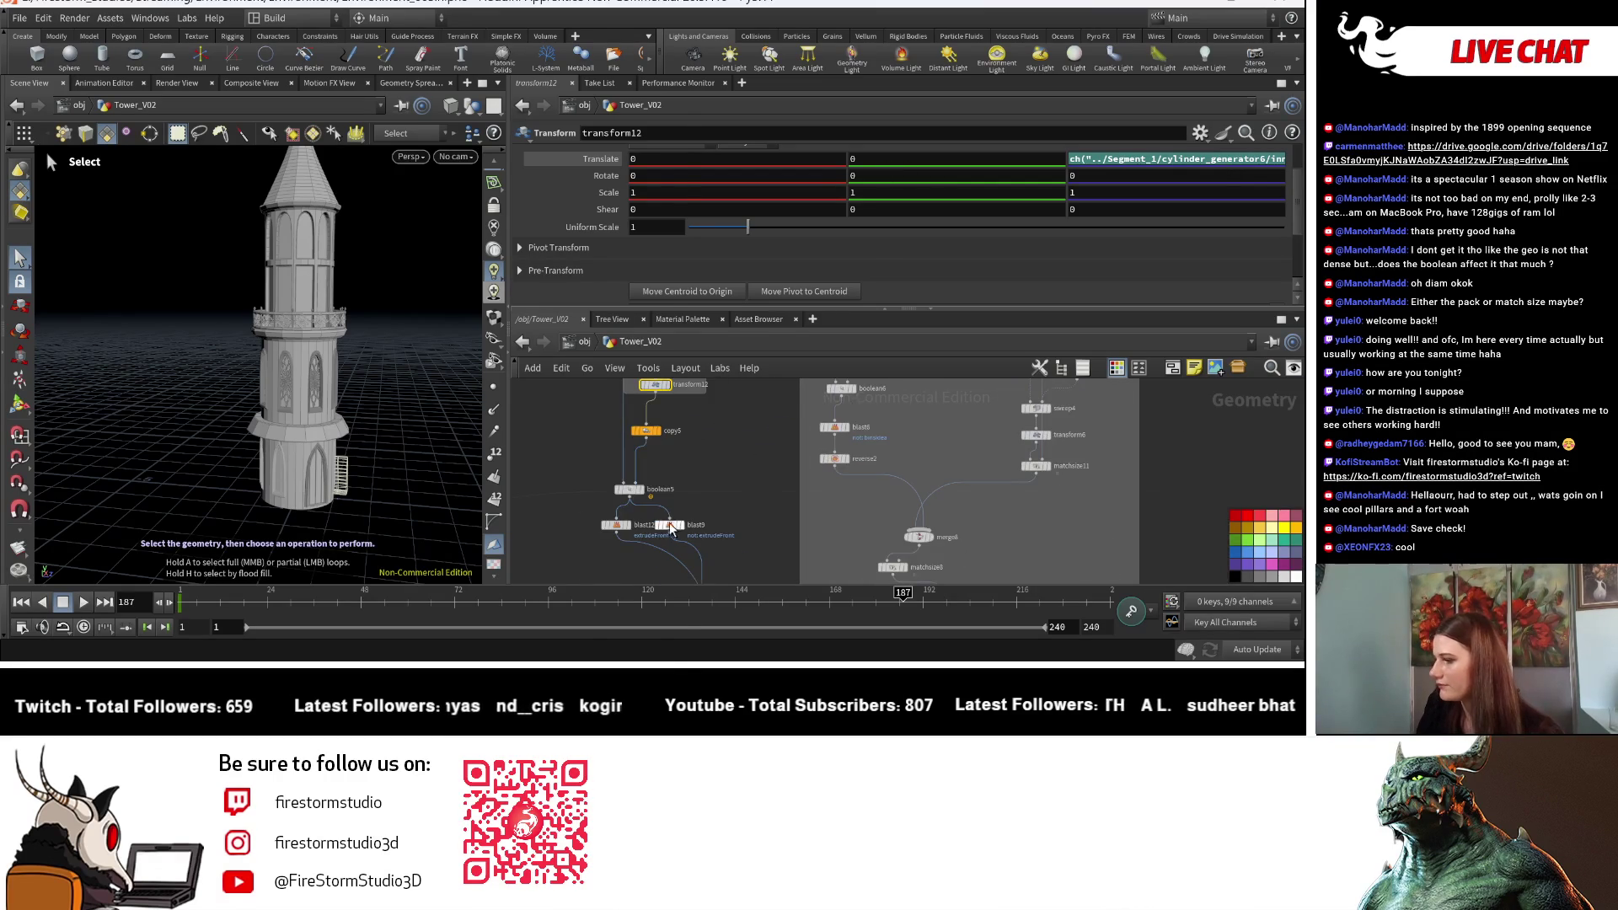
pyautogui.moveTo(714, 461); pyautogui.dragTo(787, 632, button='middle')
pyautogui.scroll(5, 698, 469)
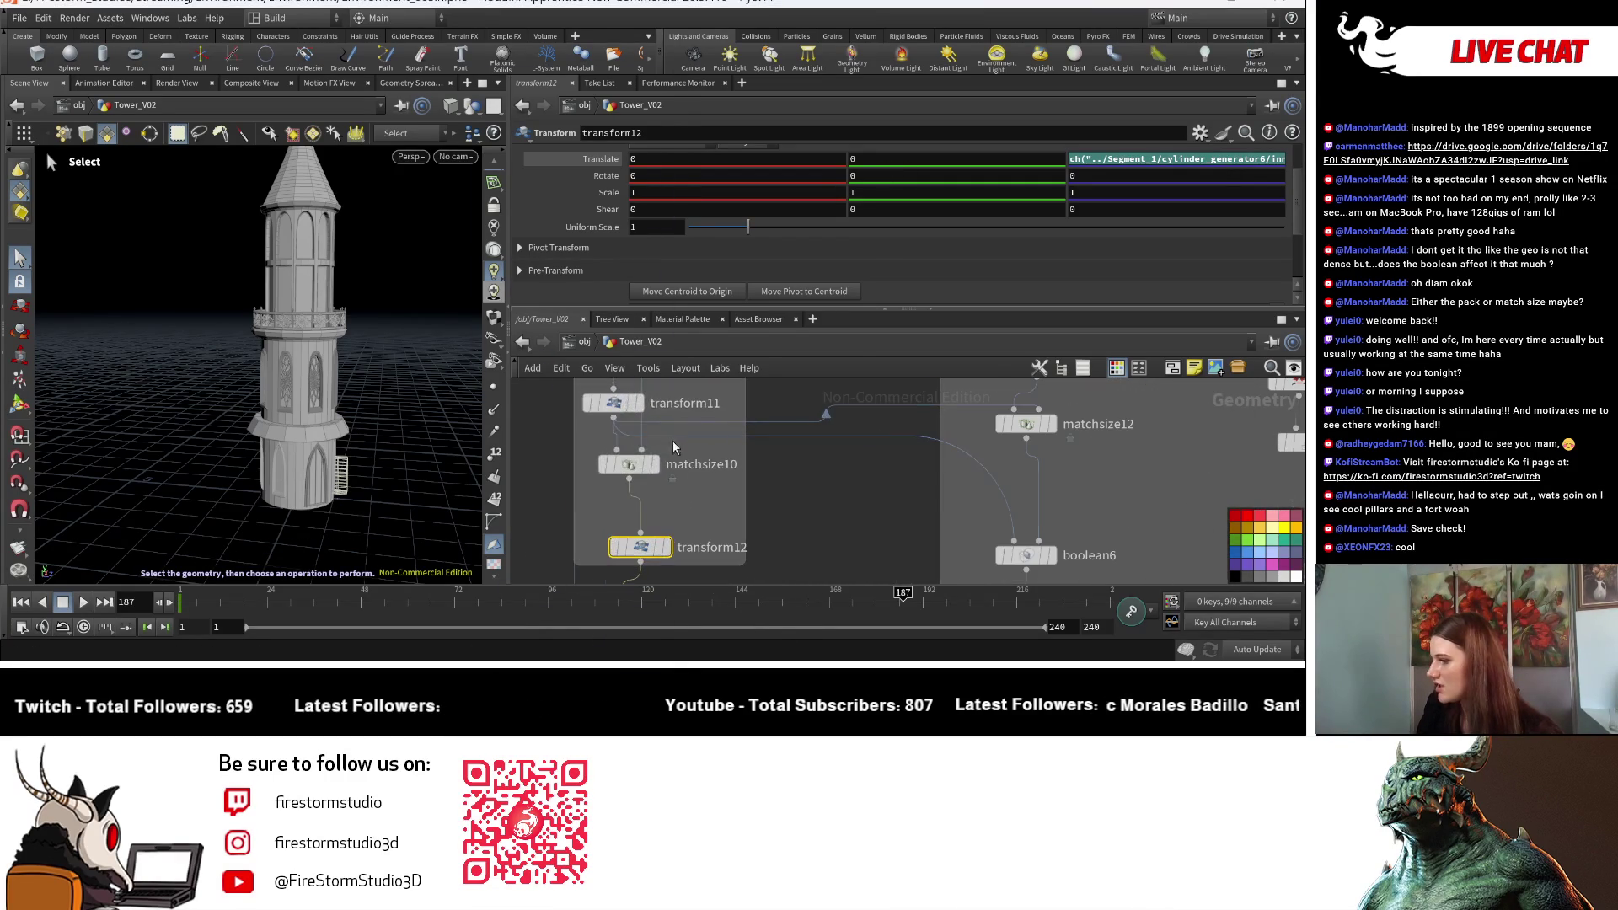
pyautogui.click(621, 408)
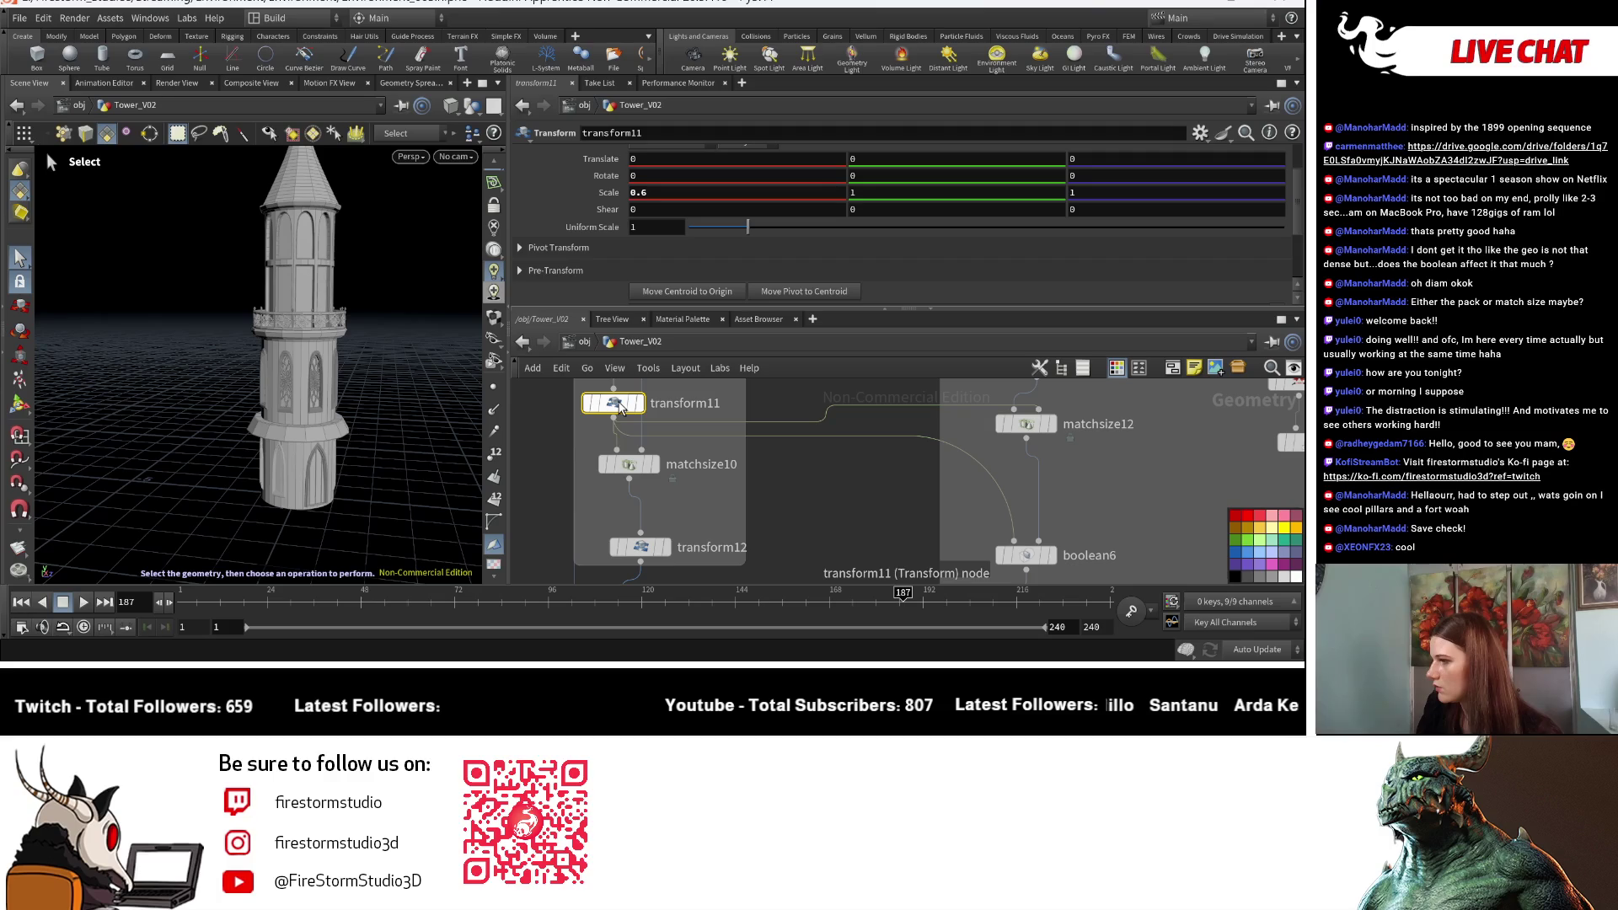
pyautogui.moveTo(621, 408)
pyautogui.moveTo(668, 507); pyautogui.dragTo(675, 425, button='middle')
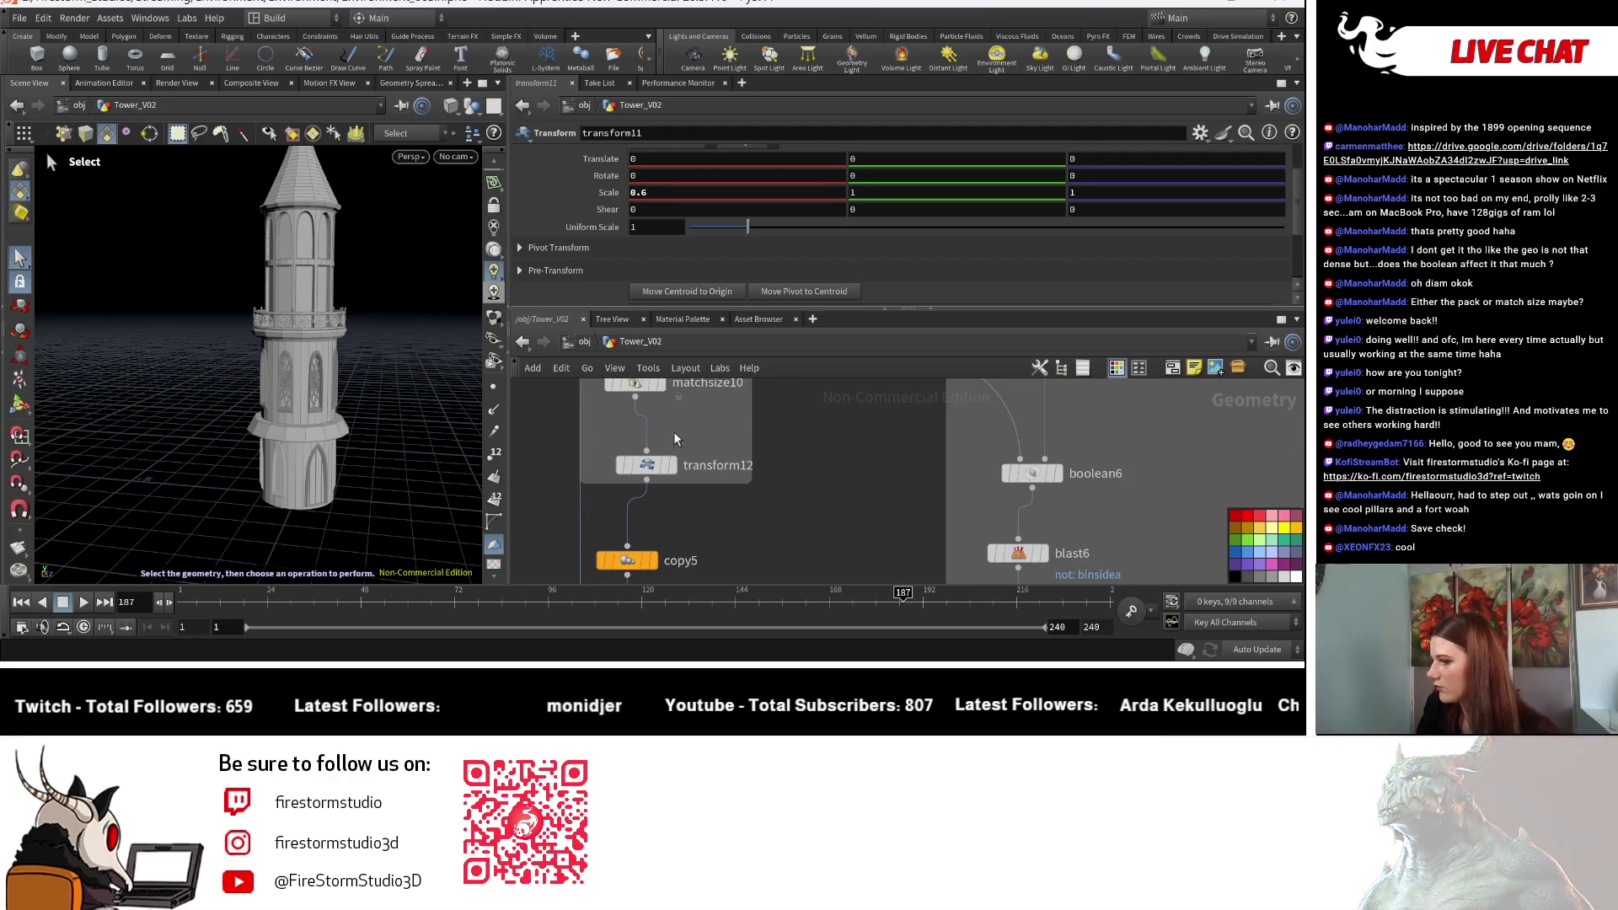
# Step: Display transform12's output, orbit closer, then display matchsize10's single window box
pyautogui.click(673, 472)
pyautogui.press('Escape')
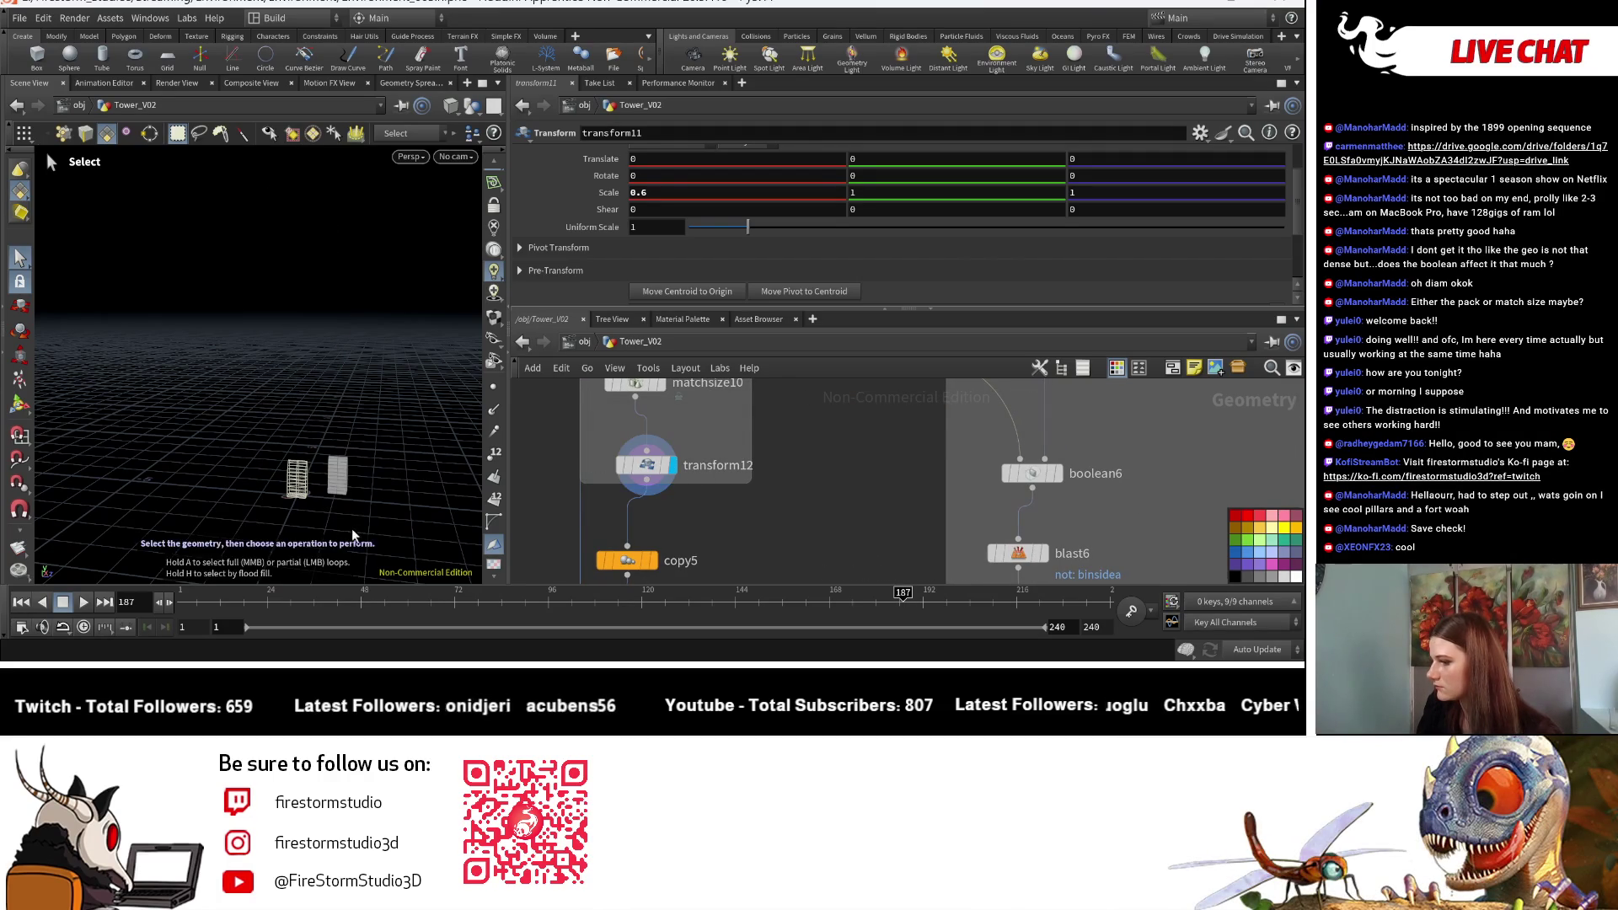
pyautogui.moveTo(351, 524)
pyautogui.mouseDown()
pyautogui.moveTo(249, 523)
pyautogui.moveTo(346, 466)
pyautogui.moveTo(483, 480)
pyautogui.moveTo(382, 474)
pyautogui.moveTo(397, 433)
pyautogui.moveTo(473, 465)
pyautogui.mouseUp()
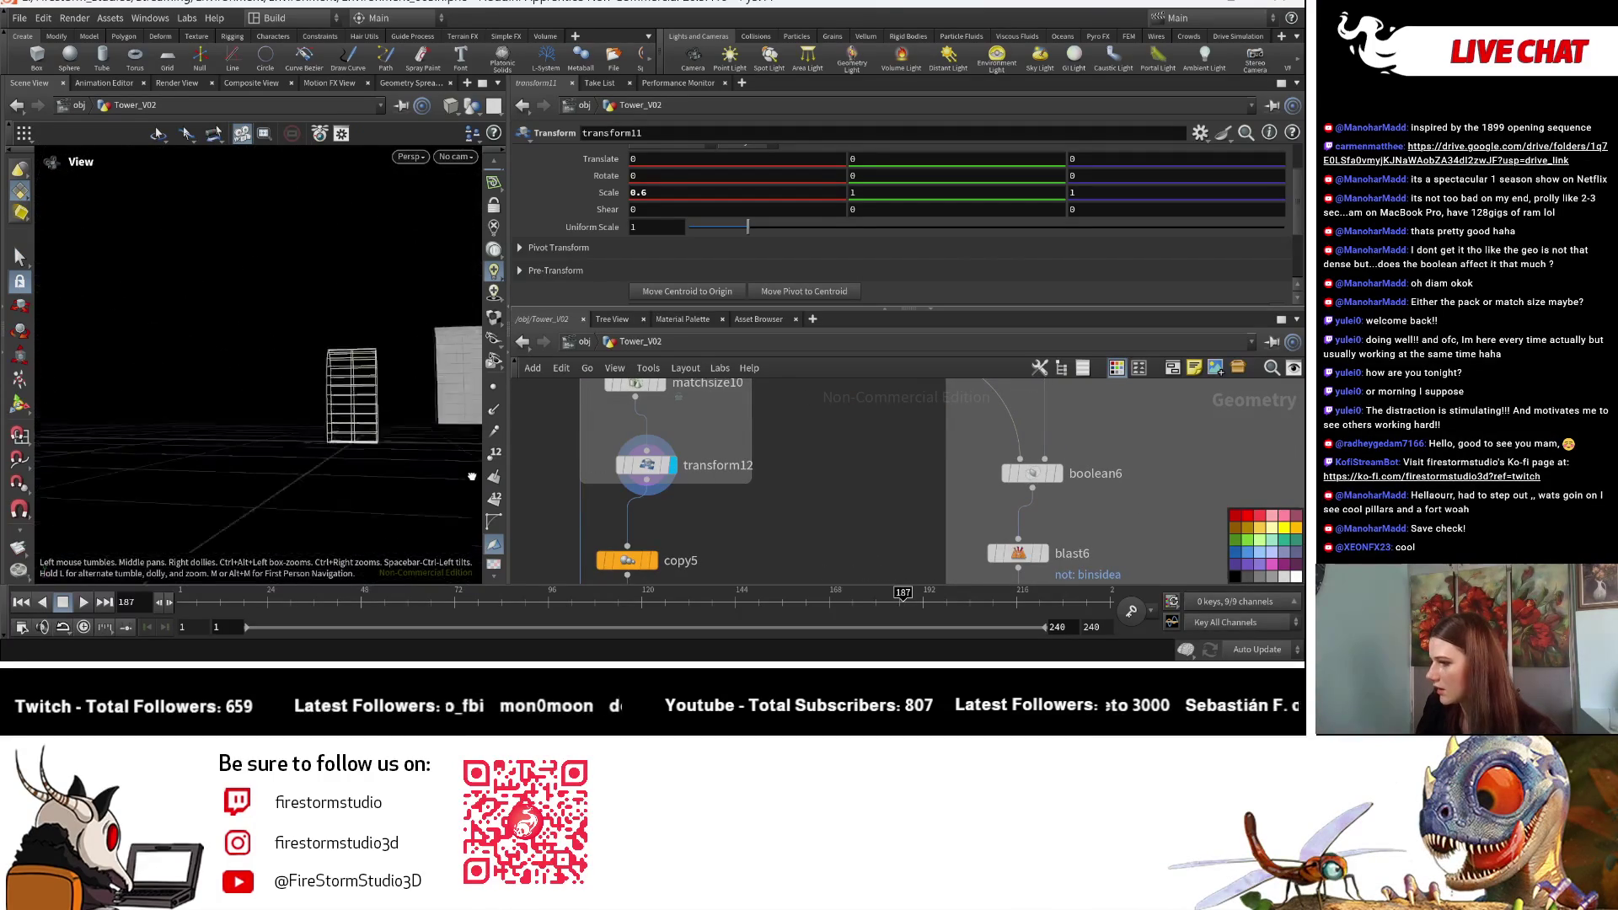
pyautogui.click(19, 255)
pyautogui.moveTo(732, 442); pyautogui.dragTo(738, 477, button='middle')
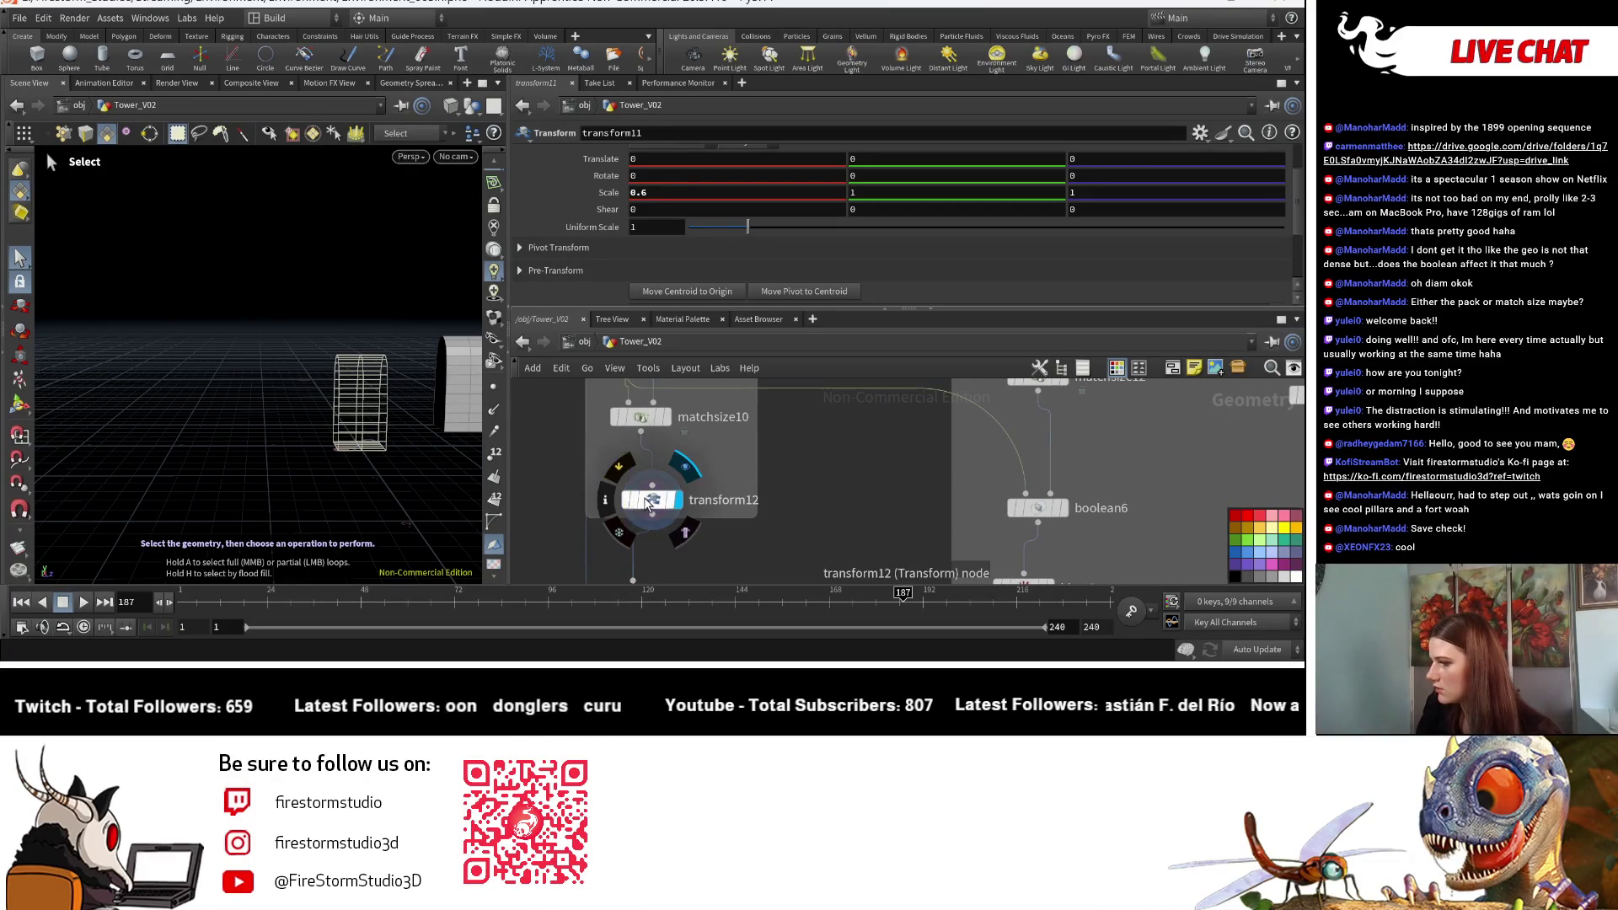
pyautogui.click(652, 500)
pyautogui.click(671, 417)
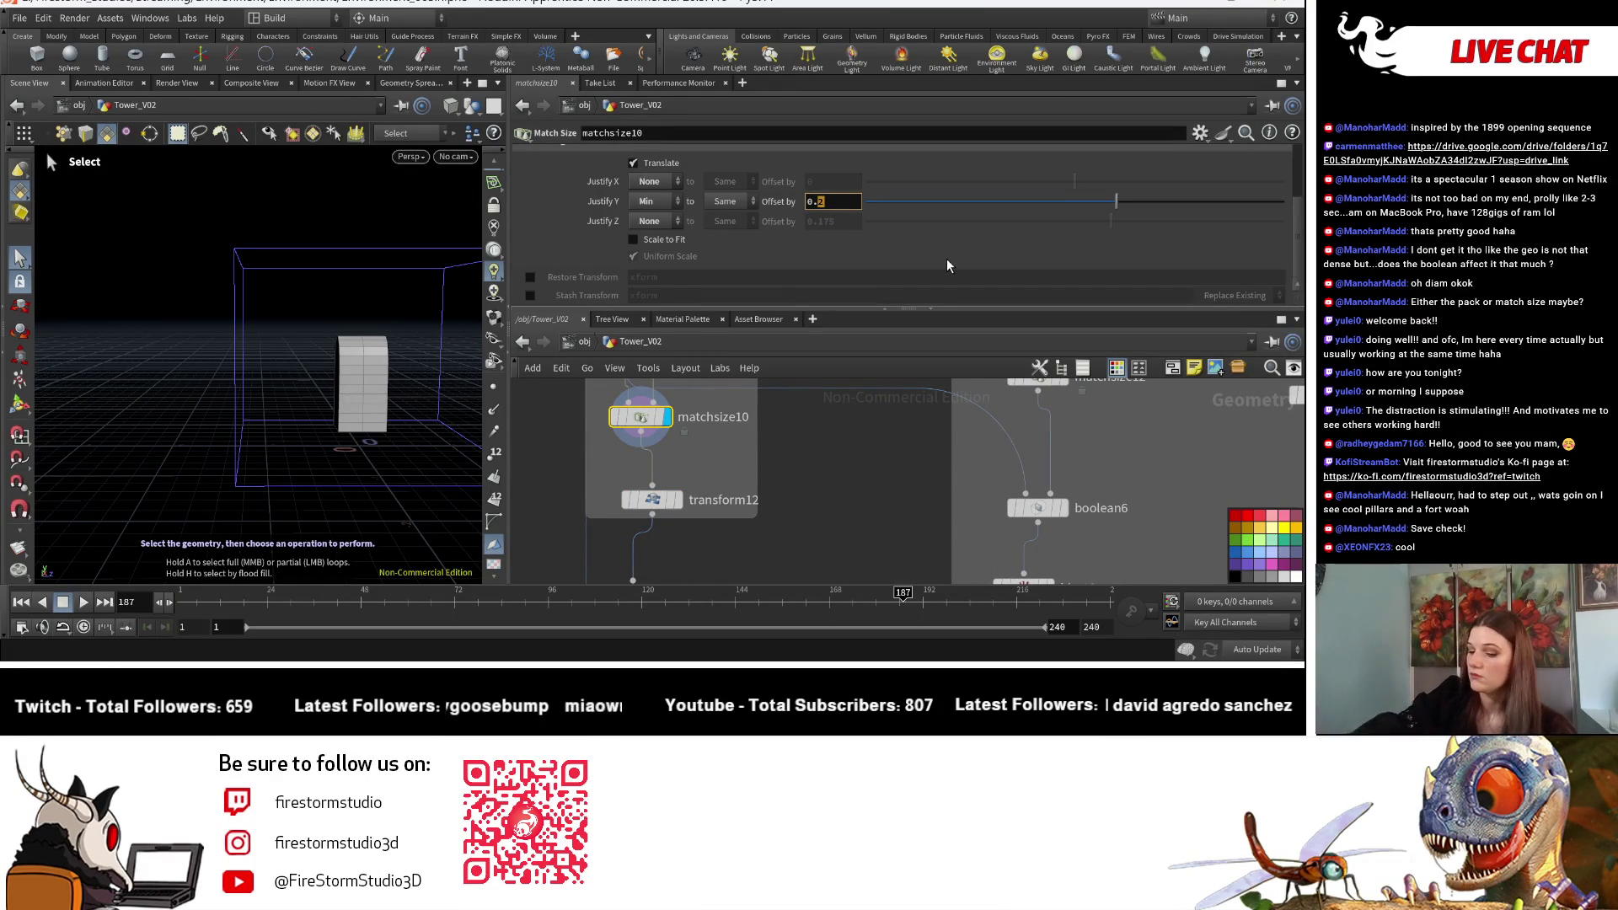
# Step: Set matchsize10's Y offset to 0.1 and check matchsize8's Match Size settings
pyautogui.press('BackSpace')
pyautogui.press('BackSpace')
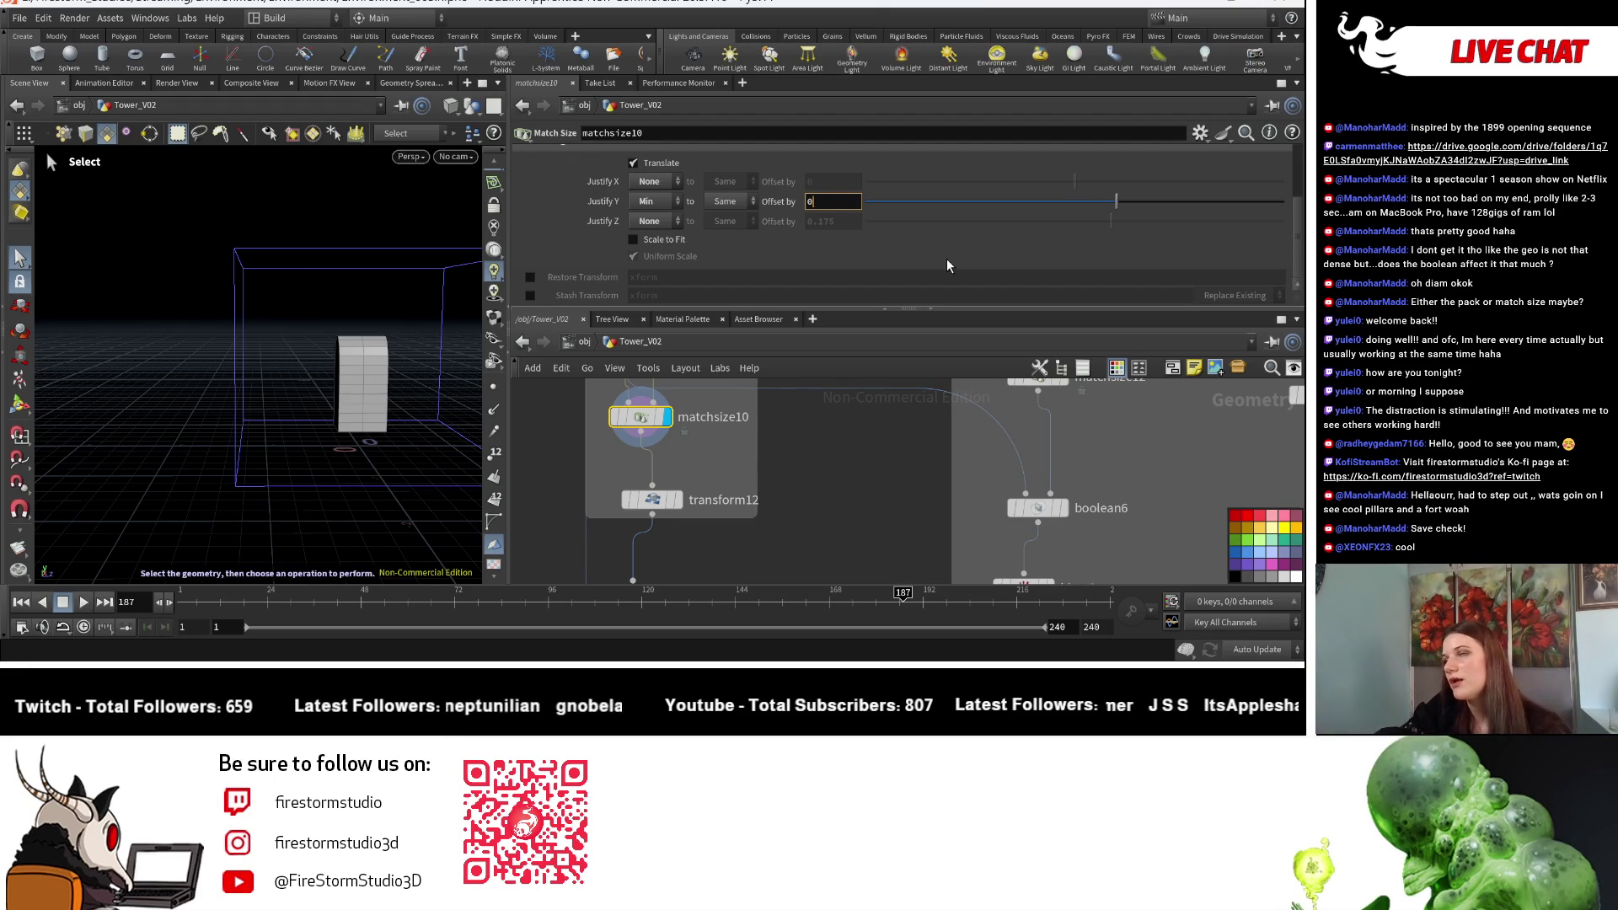
pyautogui.write('.1')
pyautogui.press('Return')
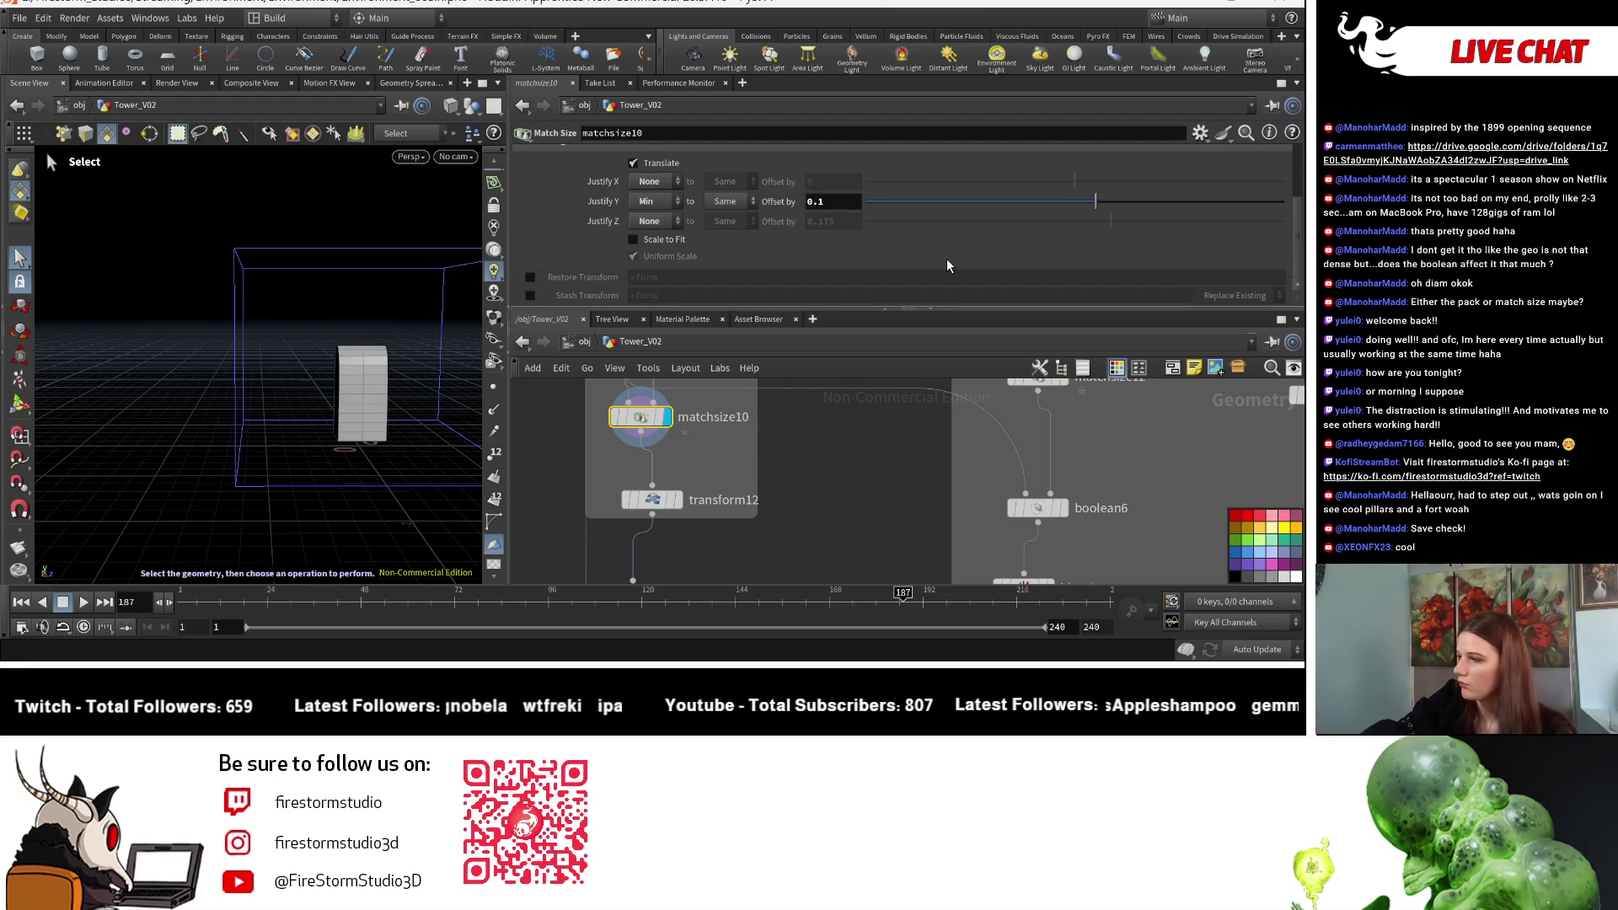
pyautogui.scroll(-5, 900, 366)
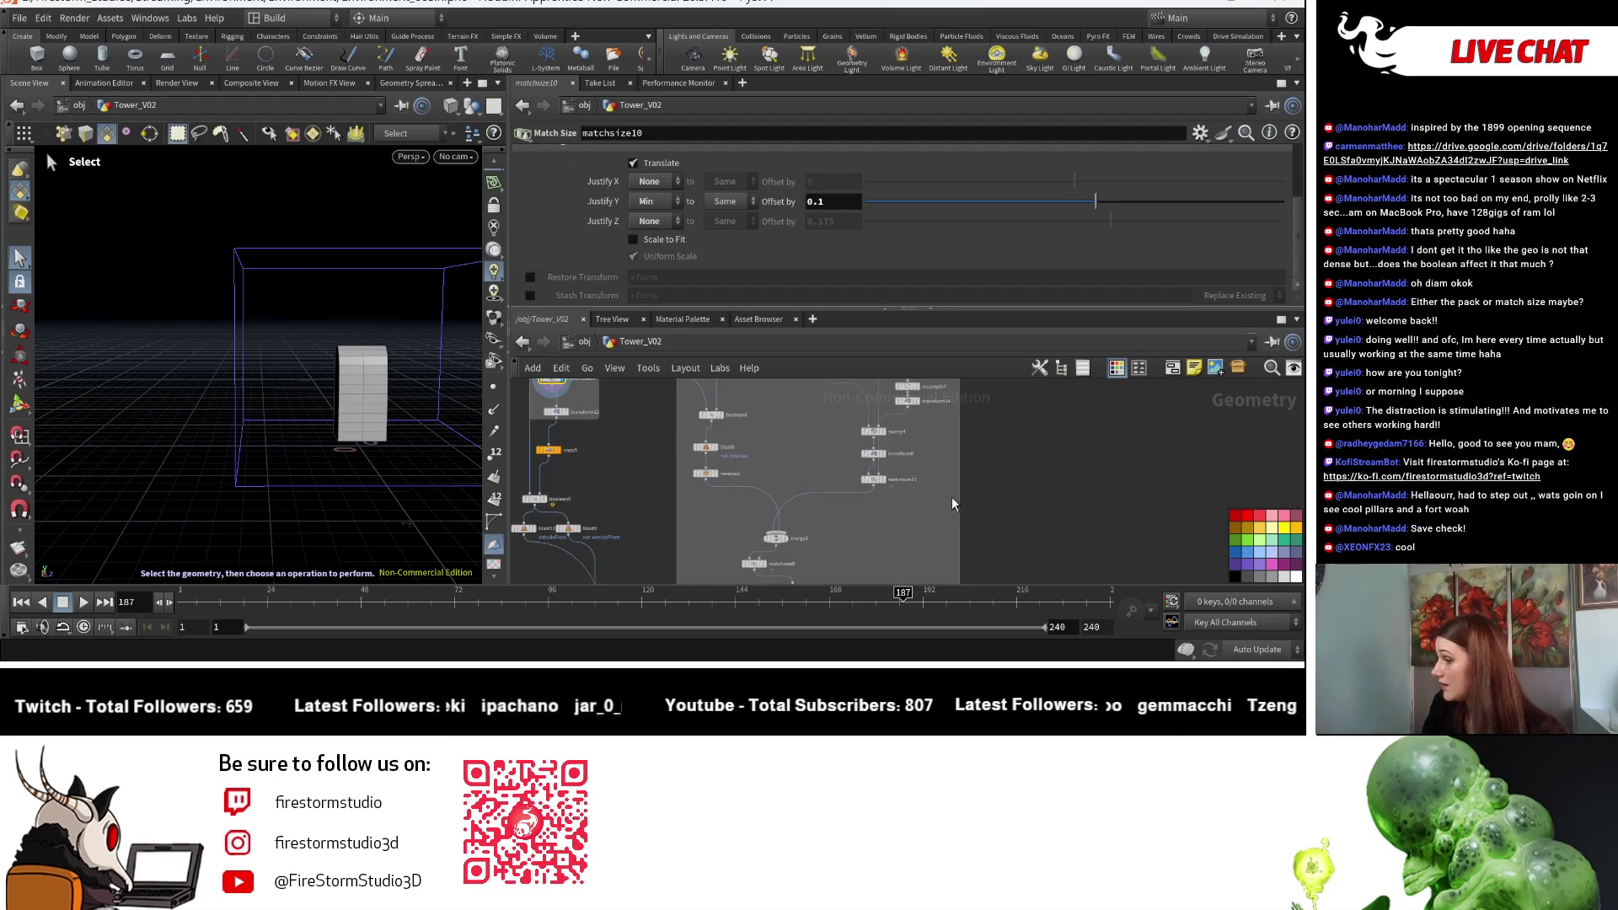
pyautogui.scroll(5, 797, 492)
pyautogui.moveTo(742, 505); pyautogui.dragTo(798, 509, button='middle')
pyautogui.click(797, 508)
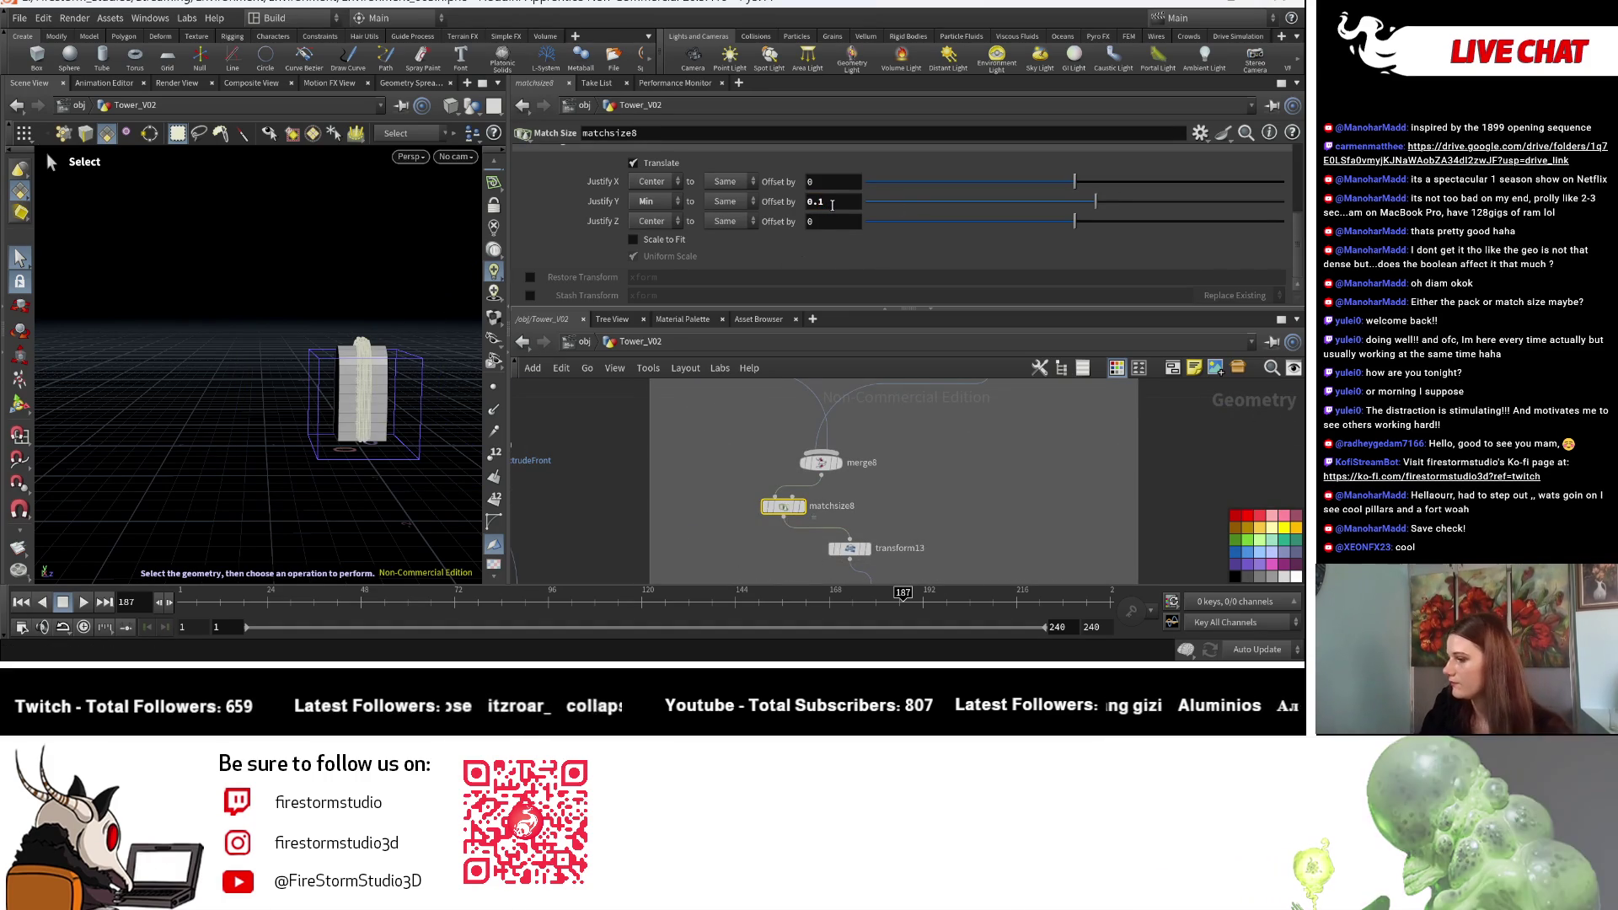
pyautogui.scroll(-5, 761, 470)
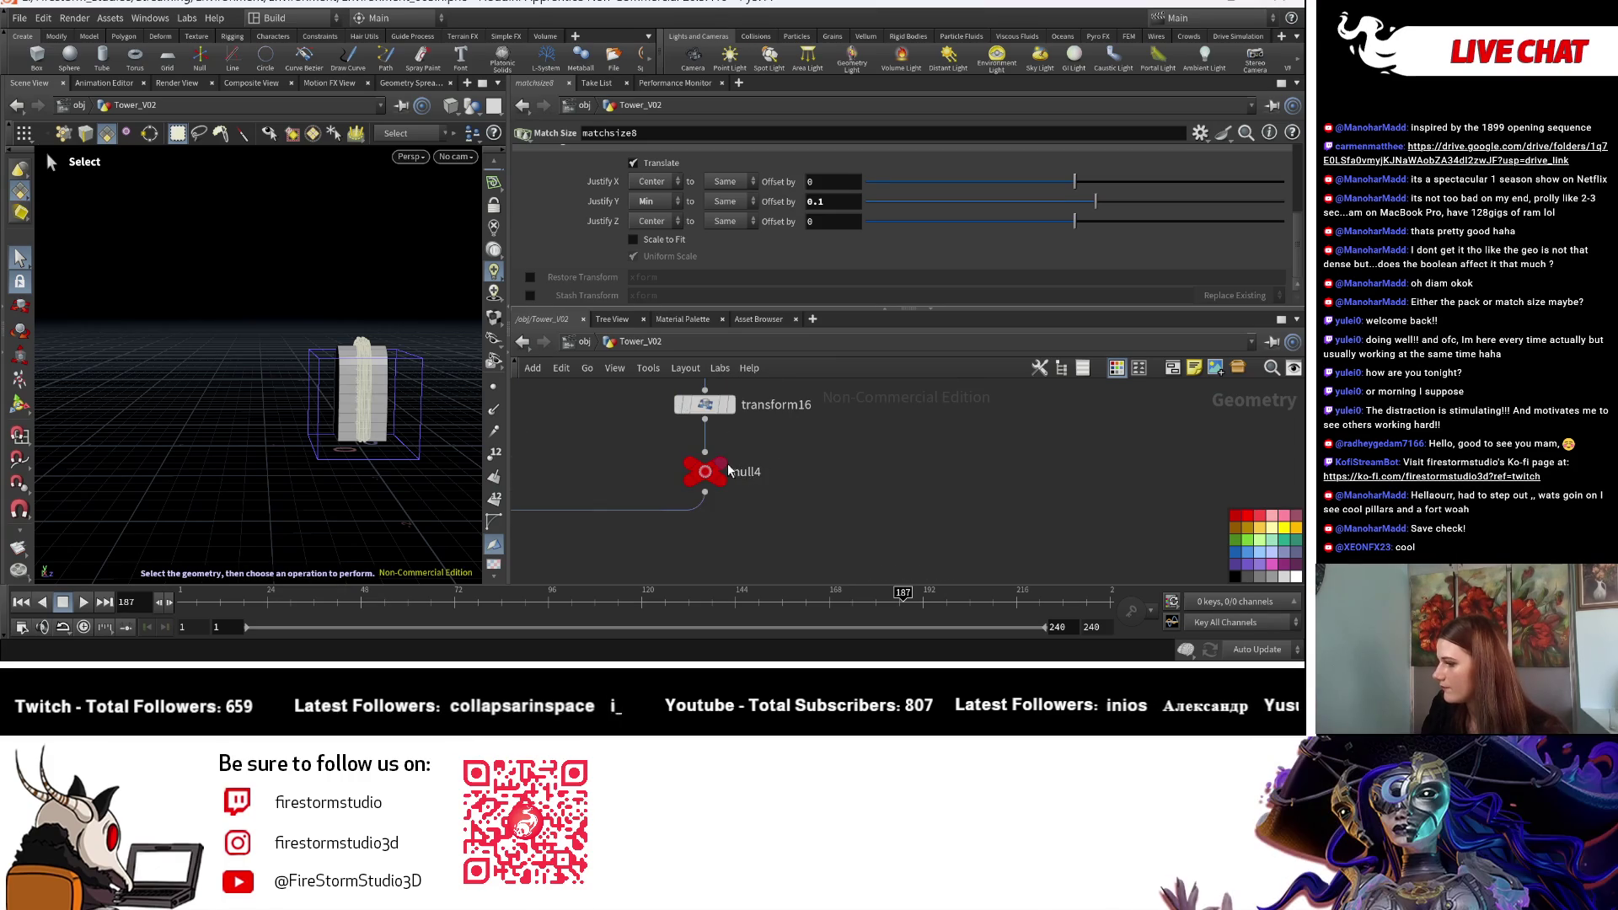
# Step: Display the full tower from null4 and set transform11's X scale to 0.75
pyautogui.click(737, 470)
pyautogui.press('Escape')
pyautogui.scroll(-8, 370, 519)
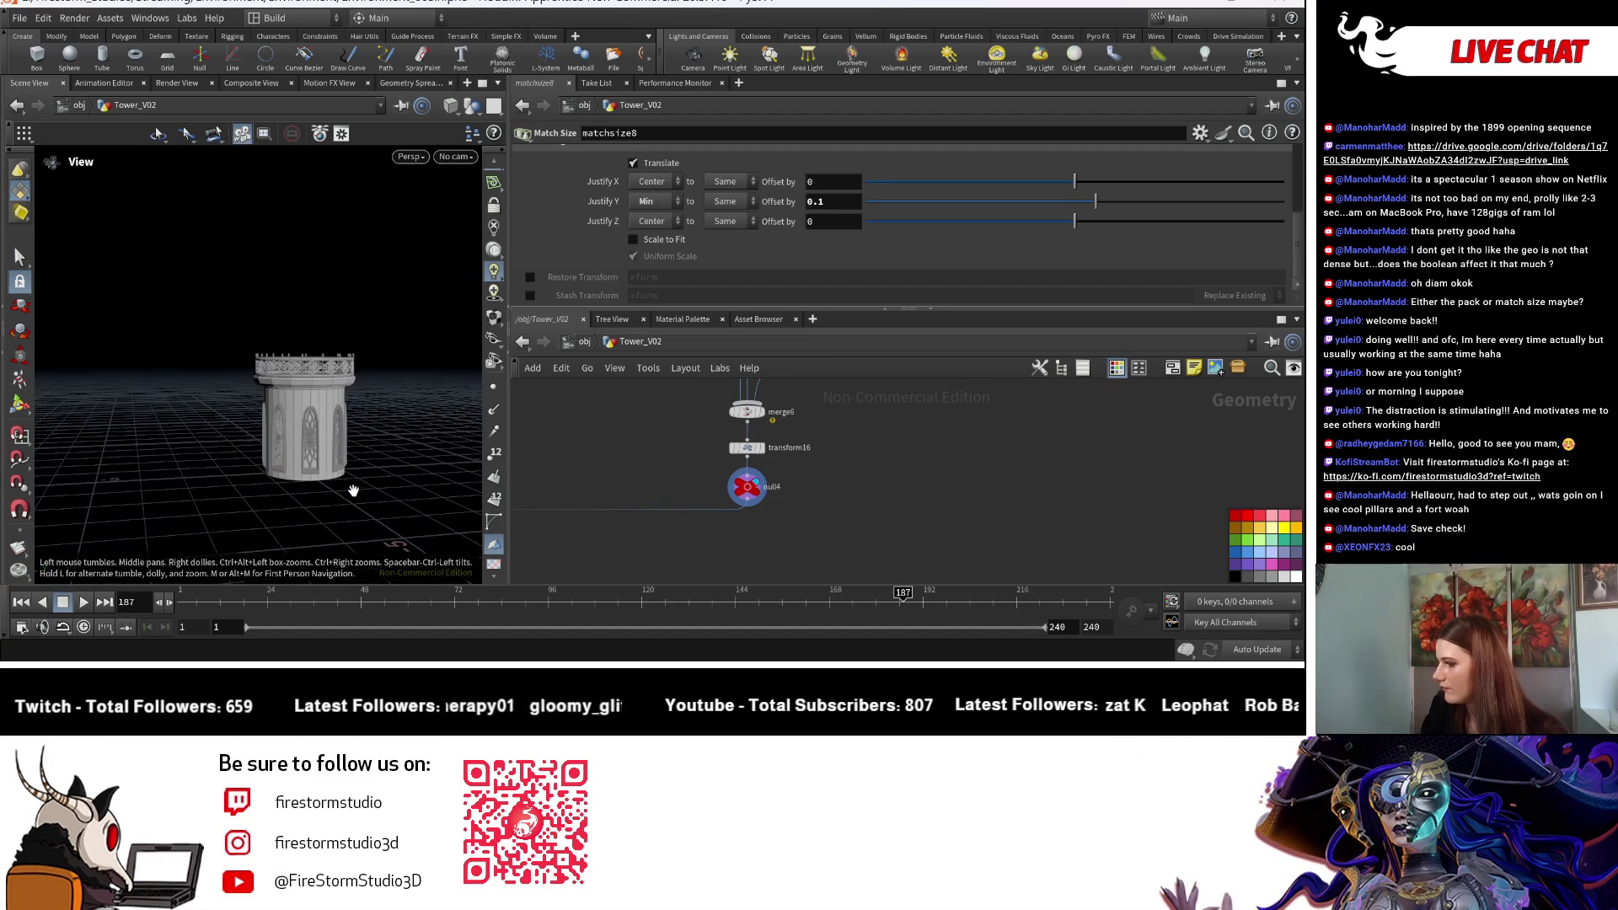
pyautogui.scroll(-5, 590, 458)
pyautogui.scroll(5, 778, 463)
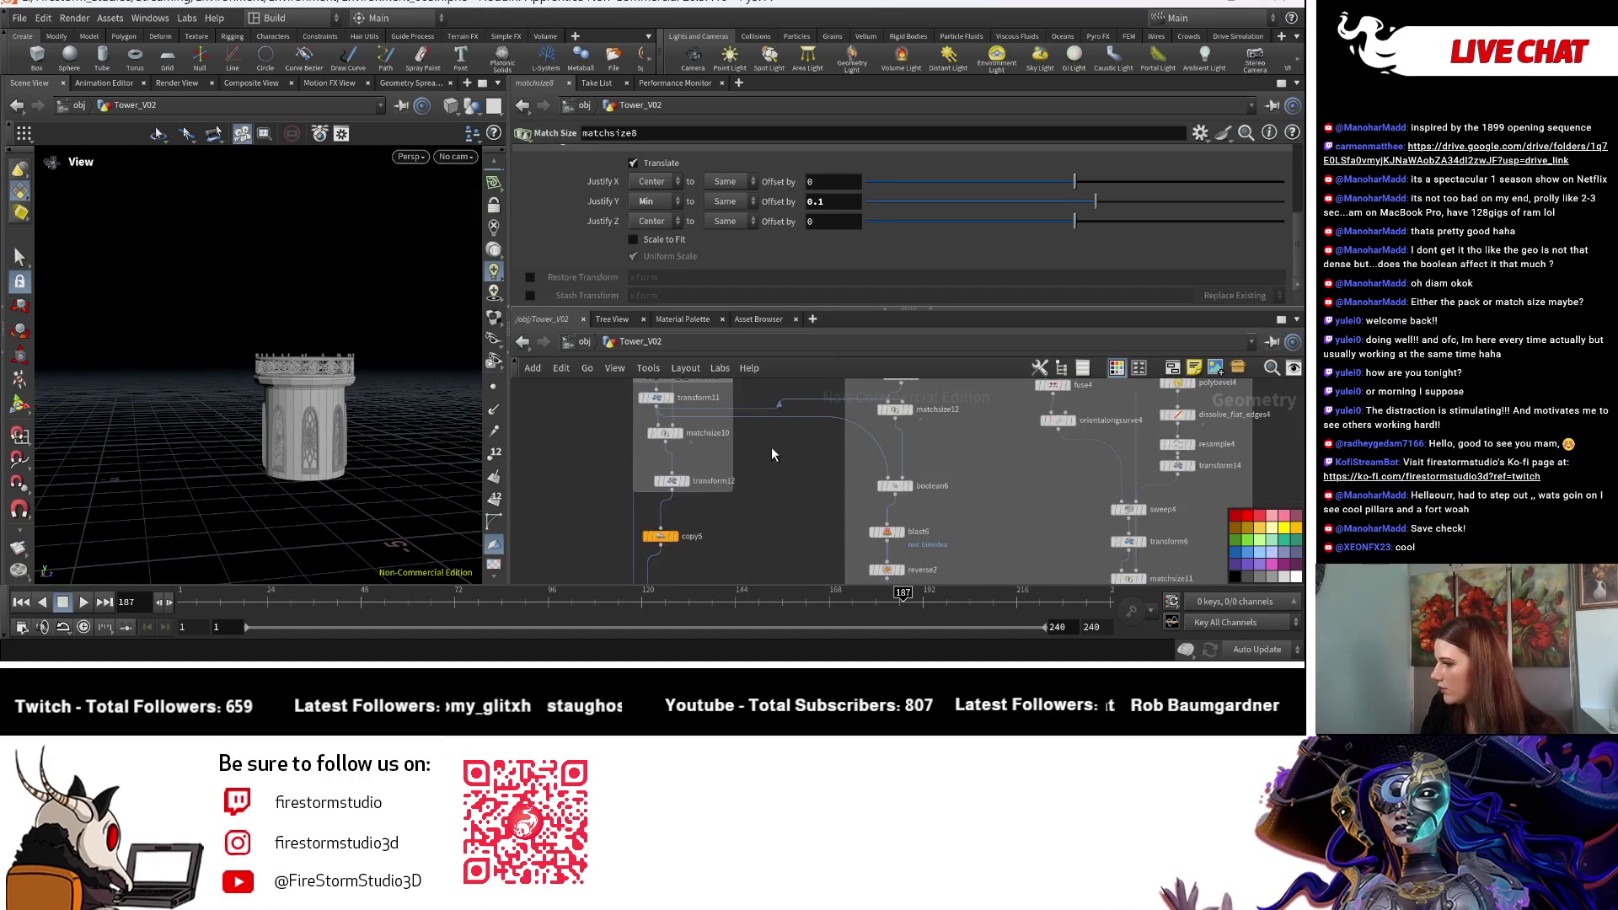
pyautogui.click(668, 470)
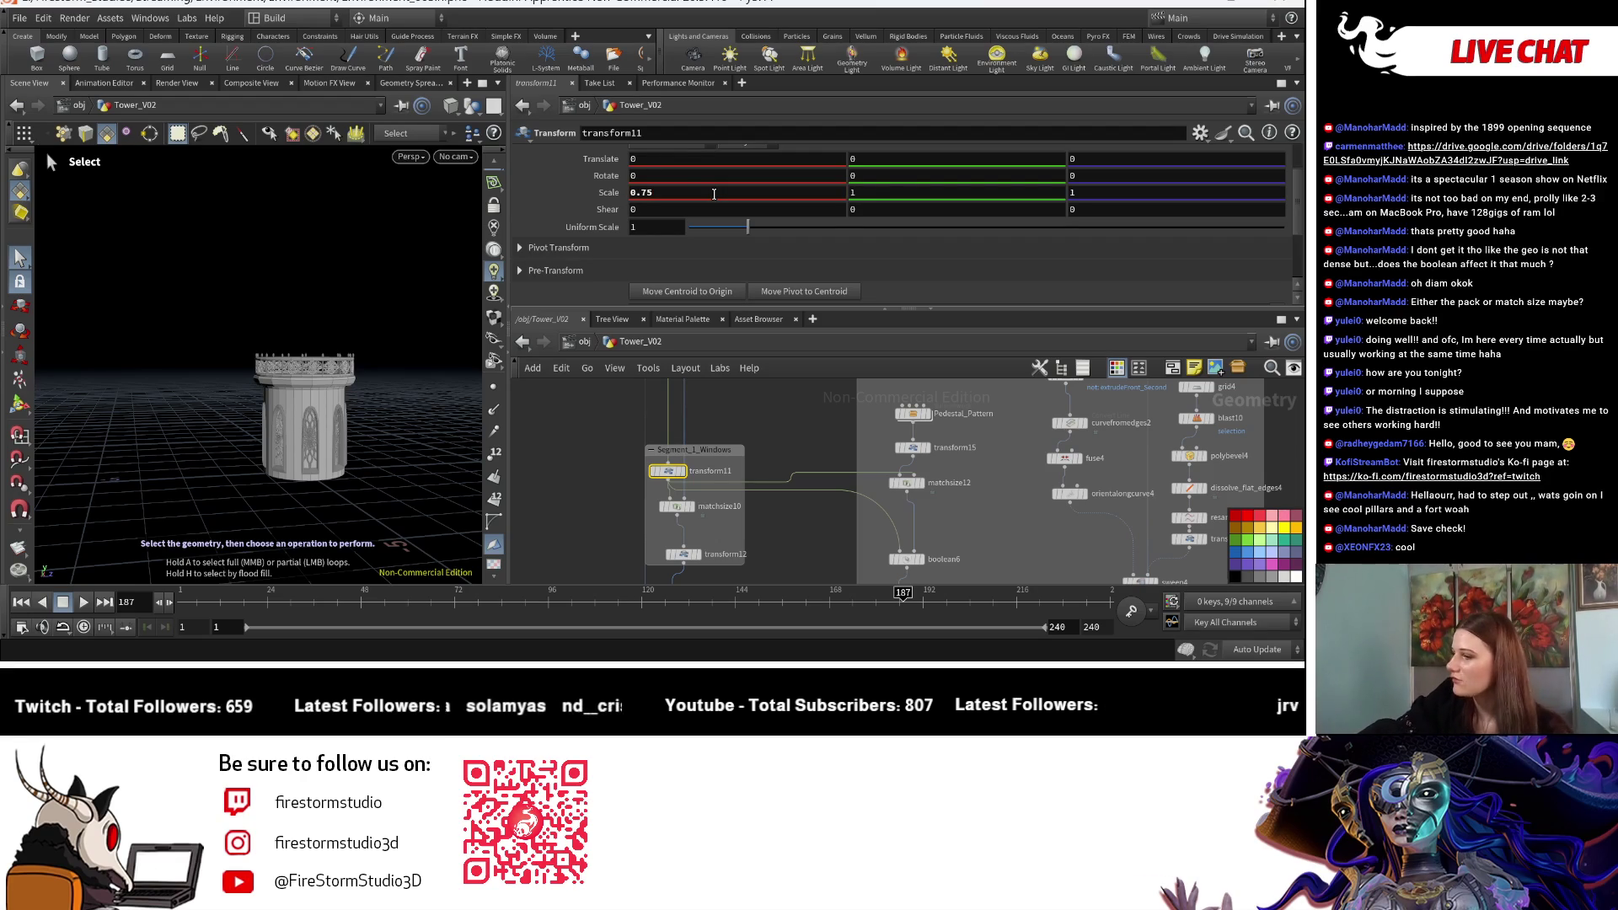
pyautogui.press('Return')
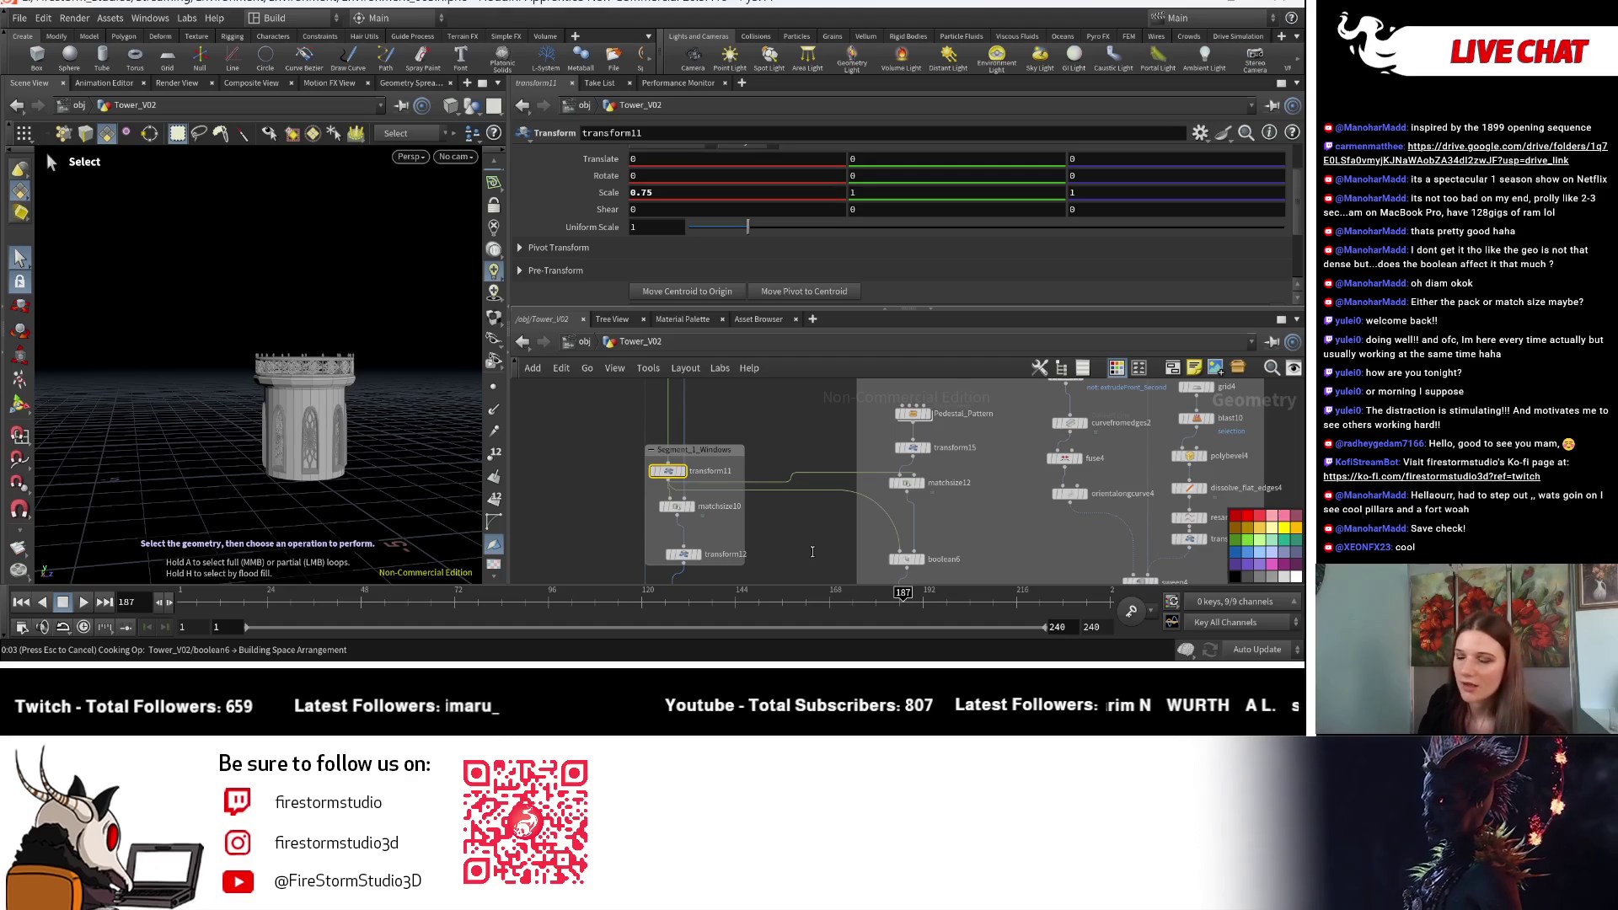
pyautogui.click(794, 524)
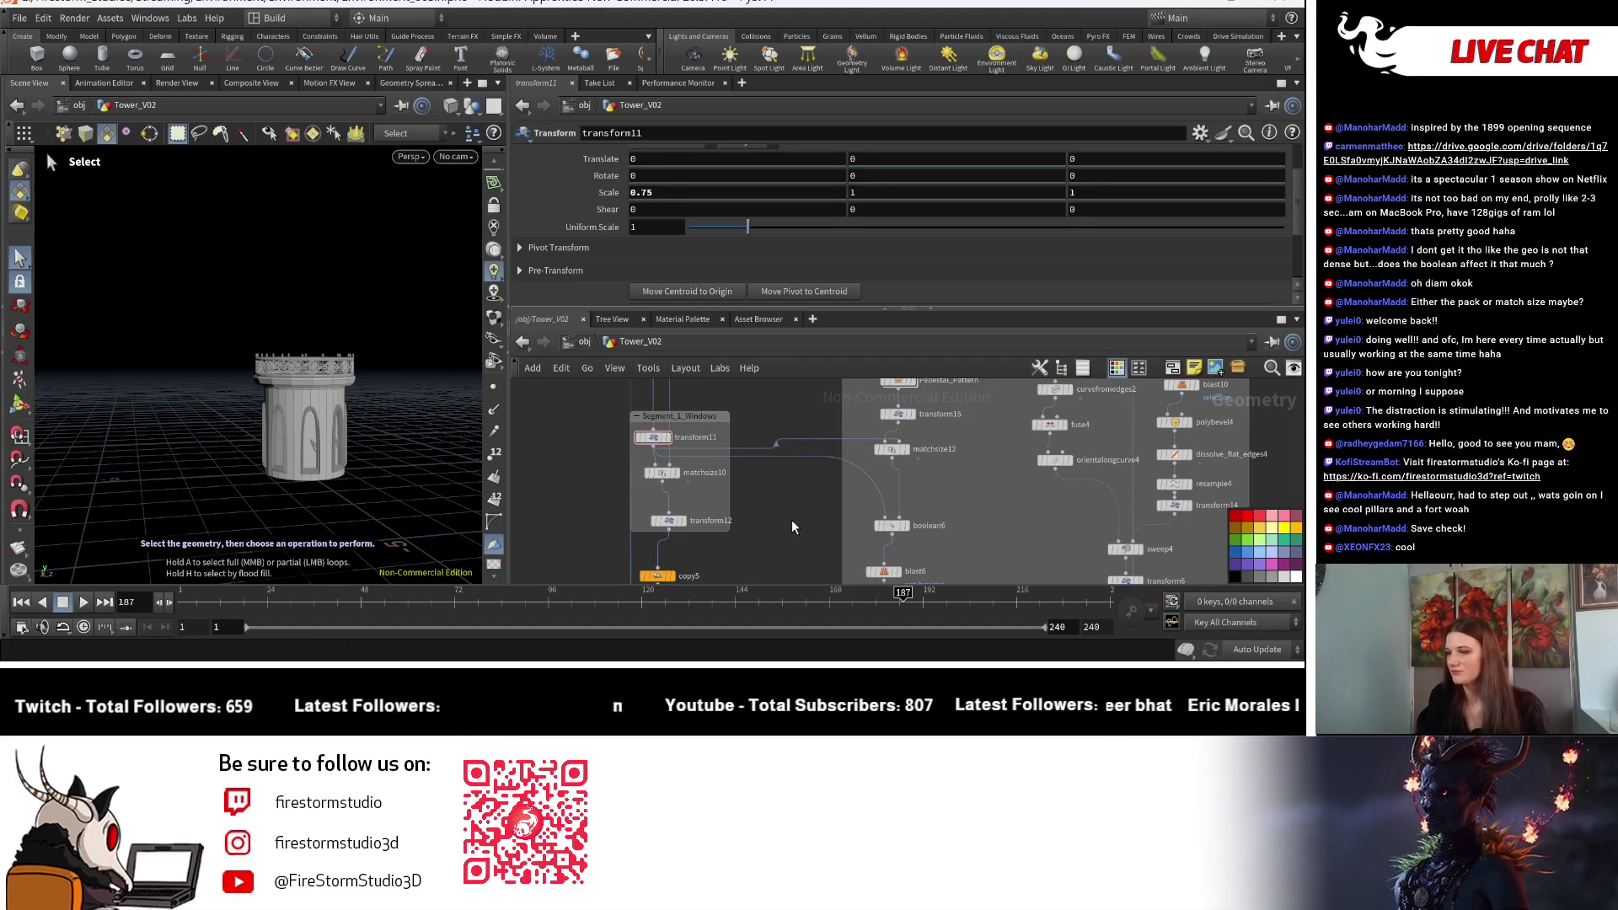
# Step: Inspect transform13's parameters, then undo the last two changes
pyautogui.scroll(-3, 791, 519)
pyautogui.moveTo(802, 519)
pyautogui.mouseDown(button='middle')
pyautogui.moveTo(726, 462)
pyautogui.moveTo(745, 538)
pyautogui.mouseUp(button='middle')
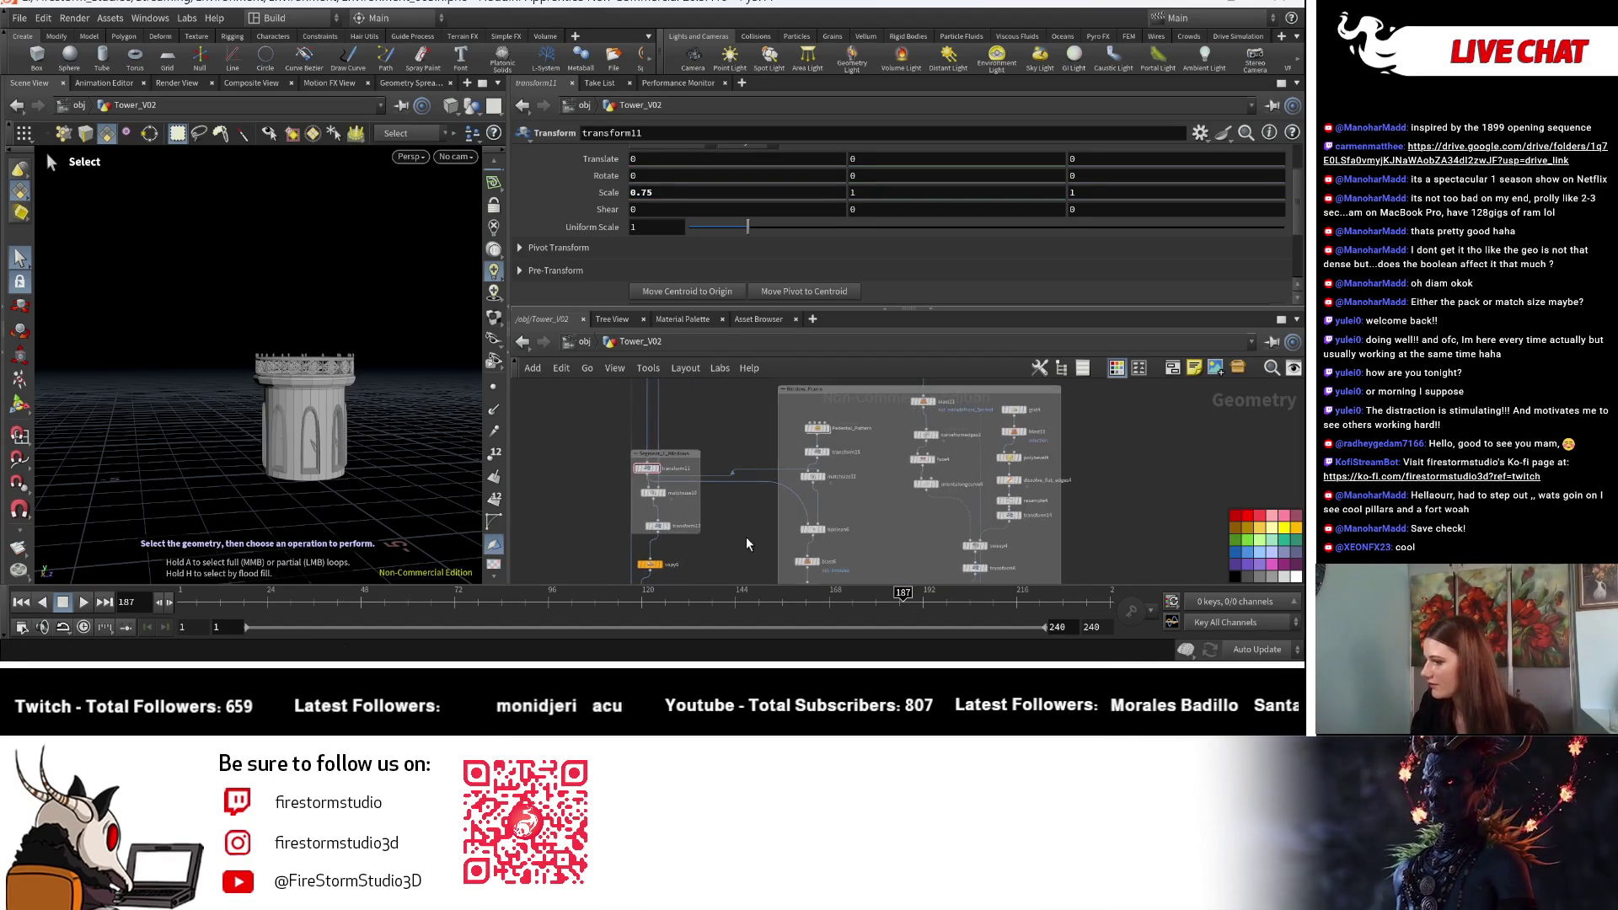
pyautogui.scroll(3, 740, 522)
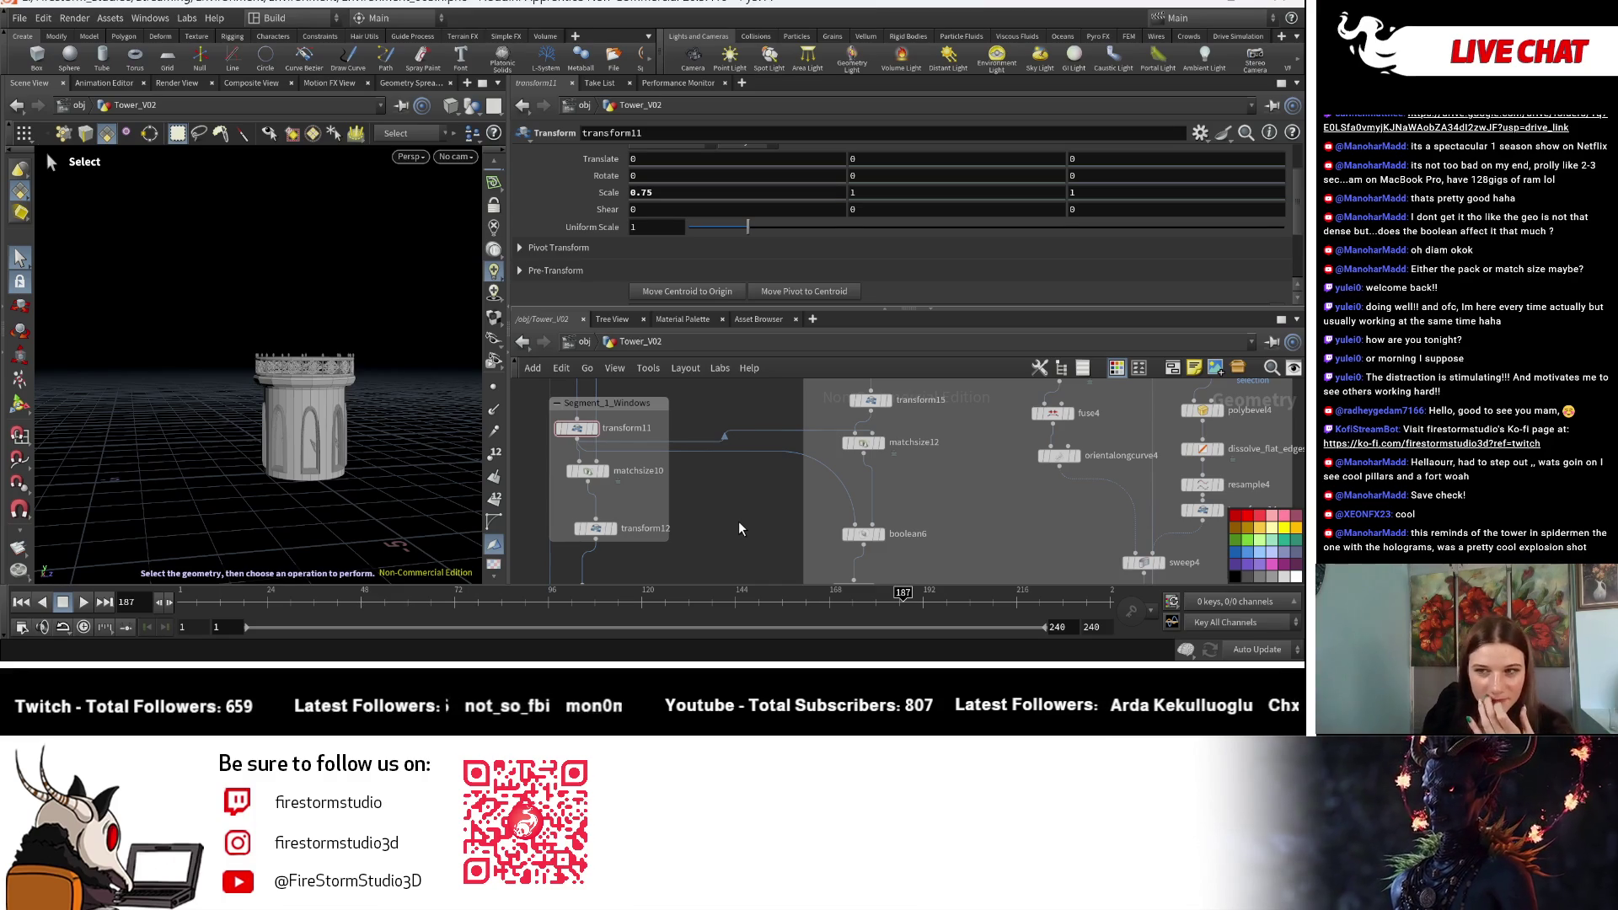
pyautogui.scroll(-3, 738, 520)
pyautogui.moveTo(738, 521)
pyautogui.mouseDown(button='middle')
pyautogui.moveTo(769, 519)
pyautogui.moveTo(799, 472)
pyautogui.mouseUp(button='middle')
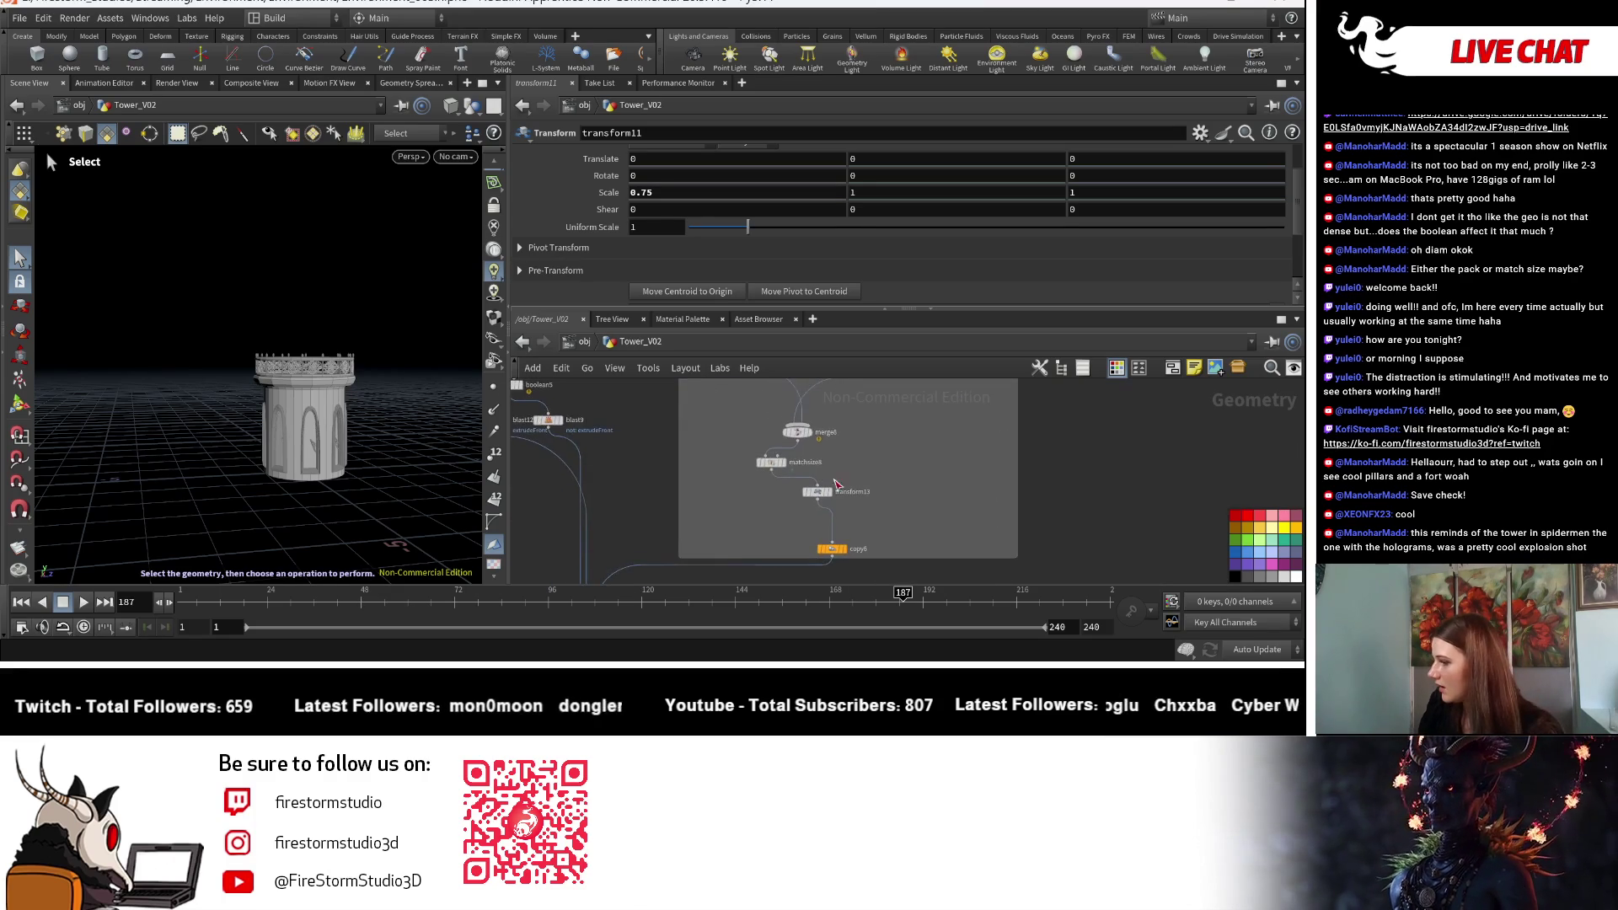
pyautogui.scroll(2, 799, 472)
pyautogui.click(786, 495)
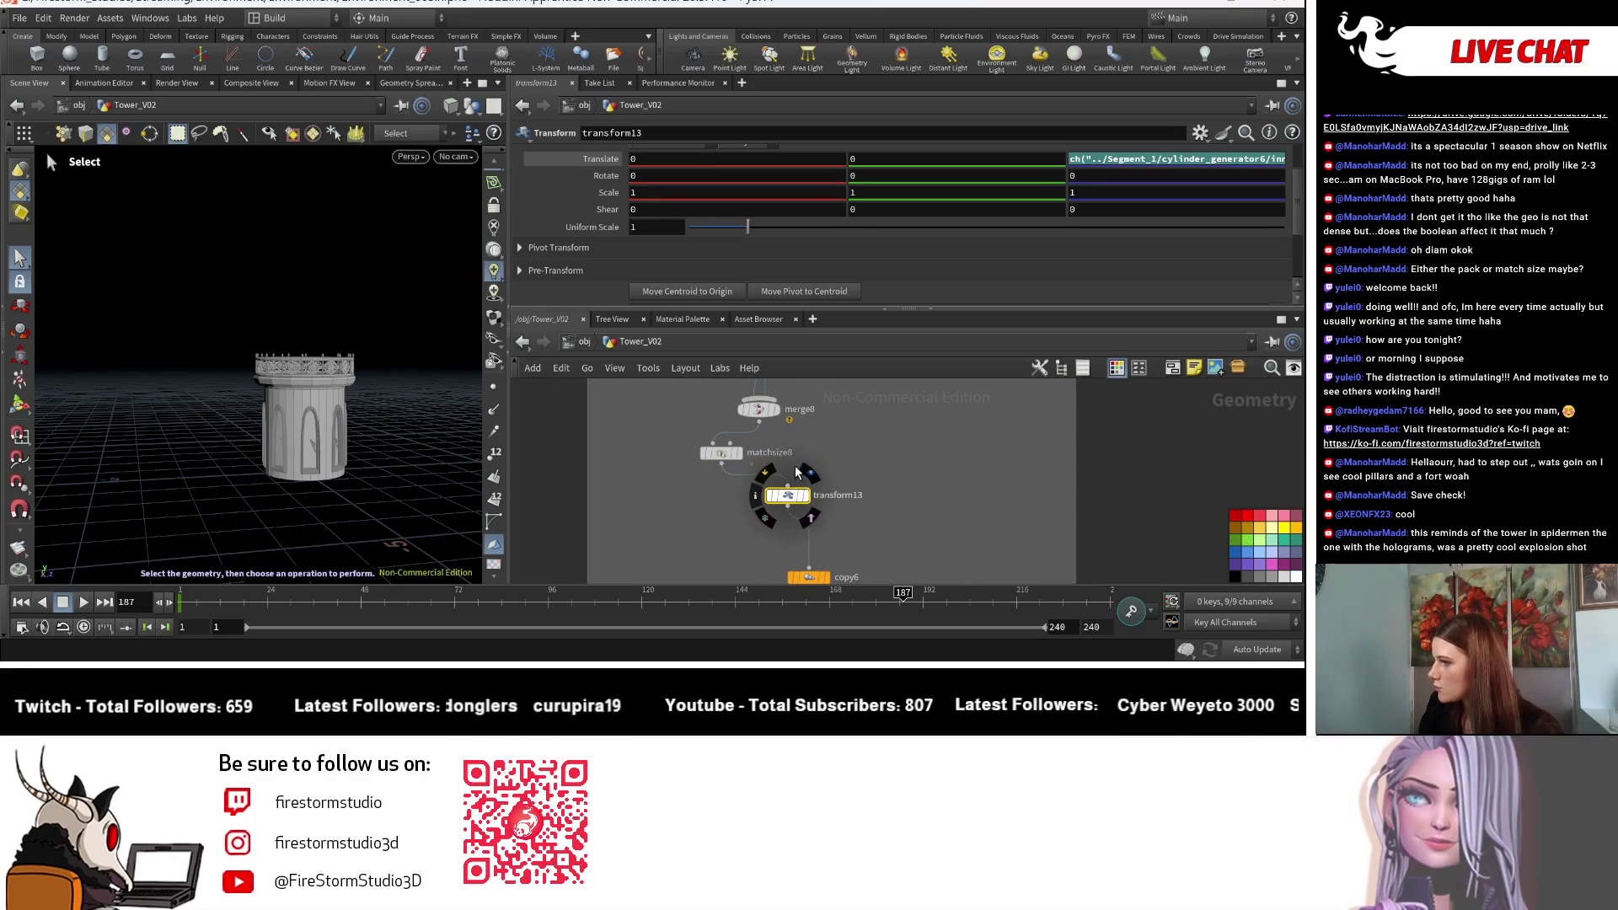
pyautogui.moveTo(858, 442)
pyautogui.mouseDown(button='middle')
pyautogui.moveTo(799, 490)
pyautogui.moveTo(840, 529)
pyautogui.mouseUp(button='middle')
pyautogui.scroll(1, 839, 529)
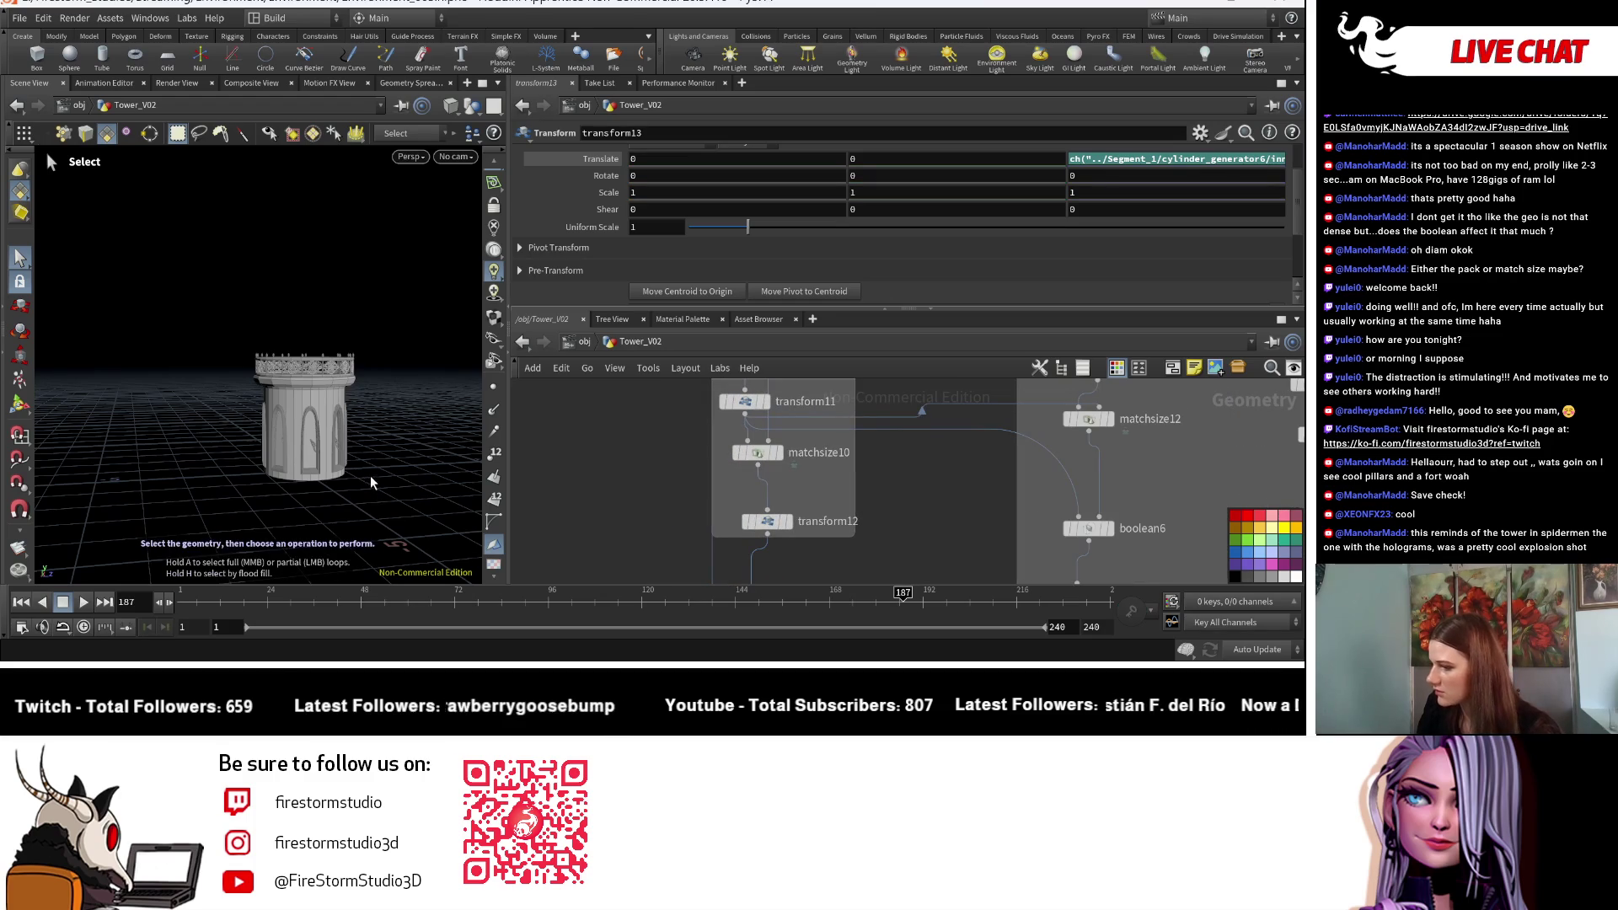
pyautogui.scroll(5, 371, 475)
pyautogui.hotkey('ctrl', 'z')
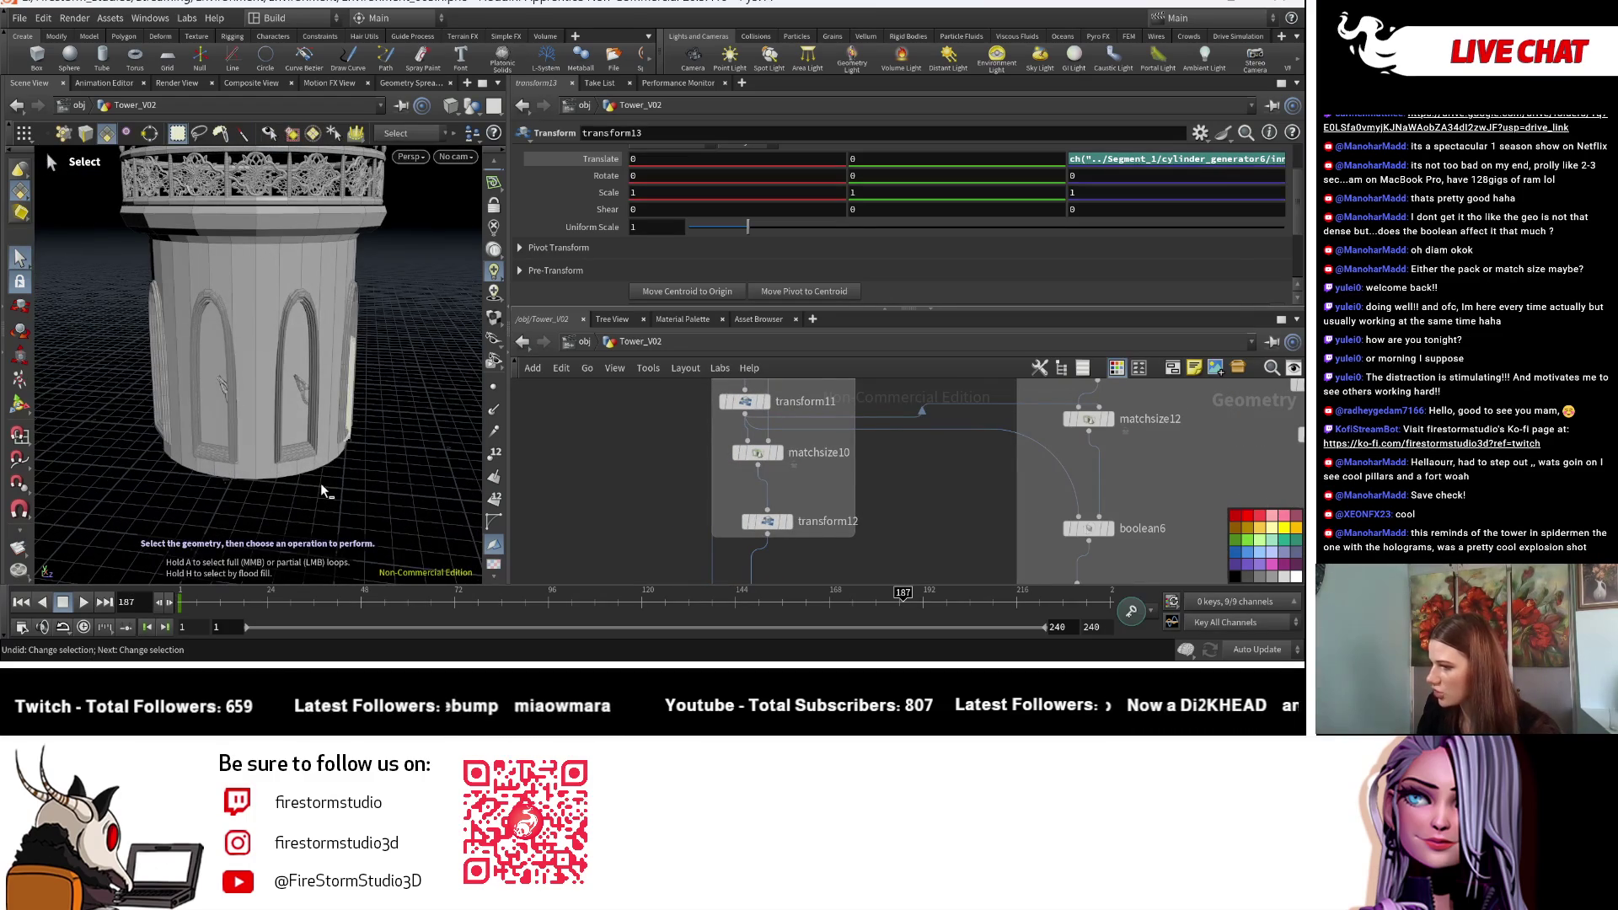
pyautogui.hotkey('ctrl', 'z')
pyautogui.hotkey('ctrl', 'z')
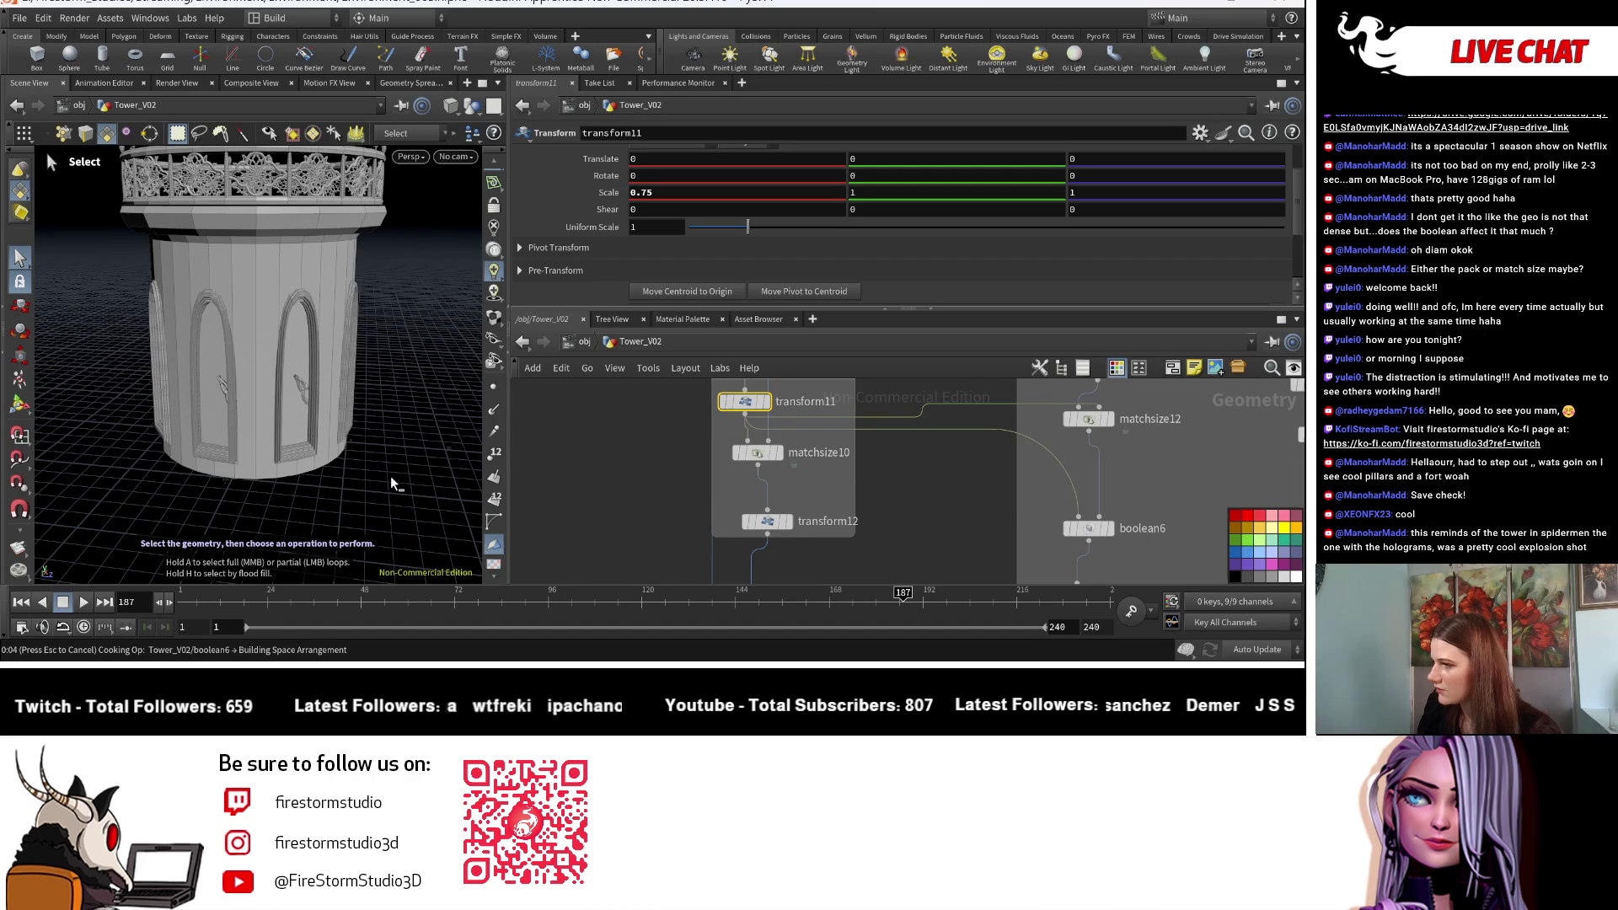
# Step: Re-enter the 0.1 Y offset in Match Size, then check transform13 and matchsize8
pyautogui.hotkey('ctrl', 'z')
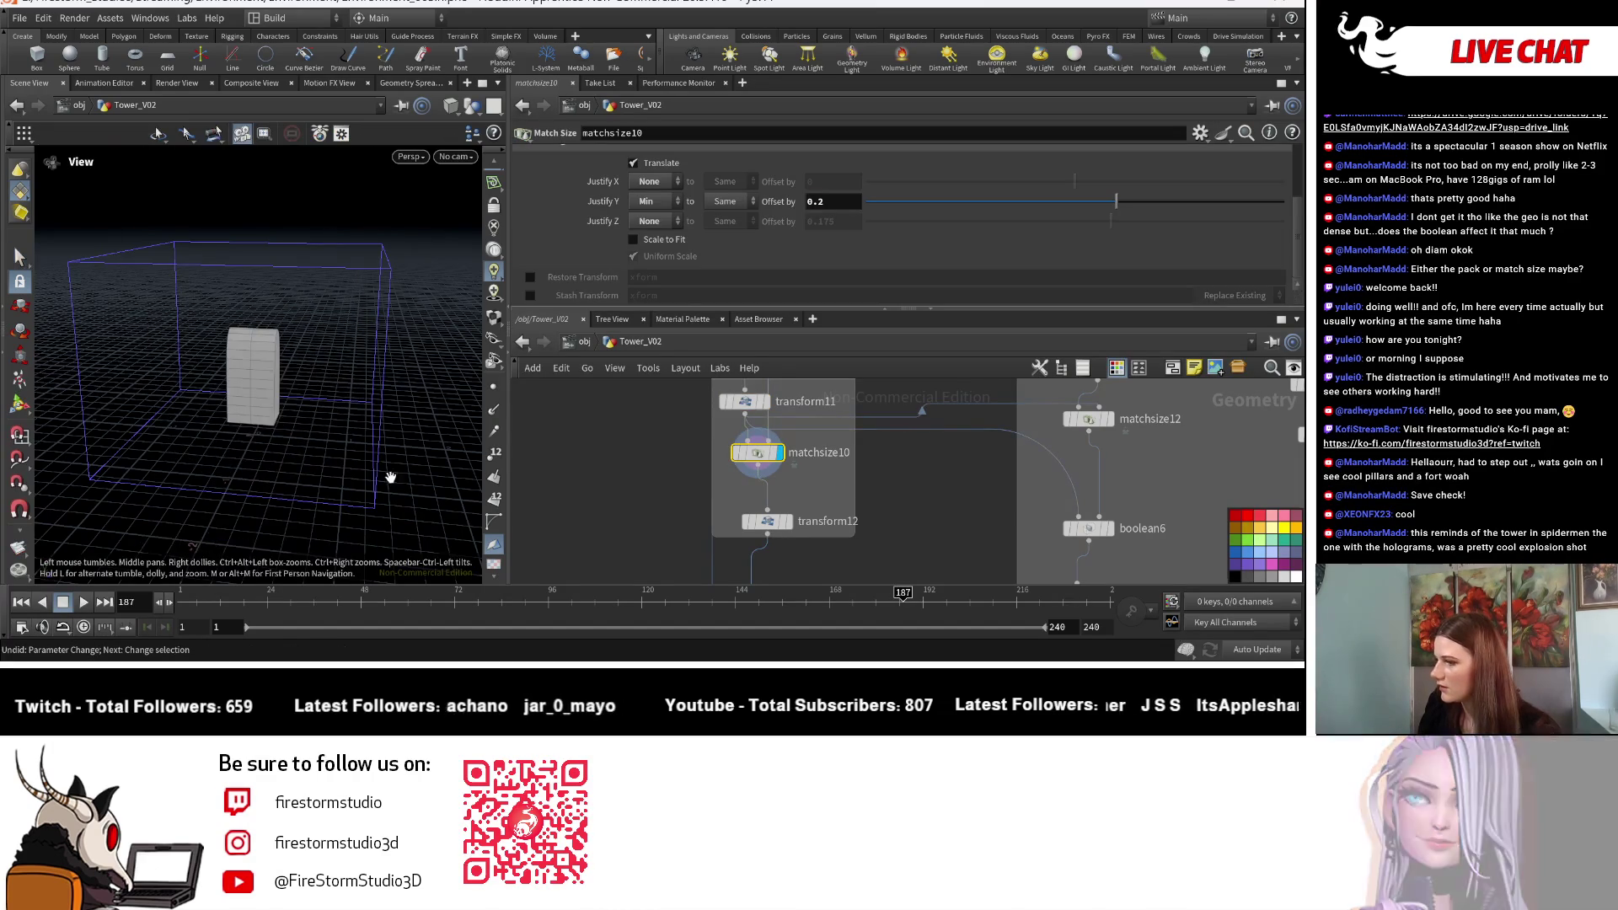
pyautogui.write('size')
pyautogui.write('1')
pyautogui.press('Return')
pyautogui.moveTo(961, 523); pyautogui.dragTo(658, 388, button='middle')
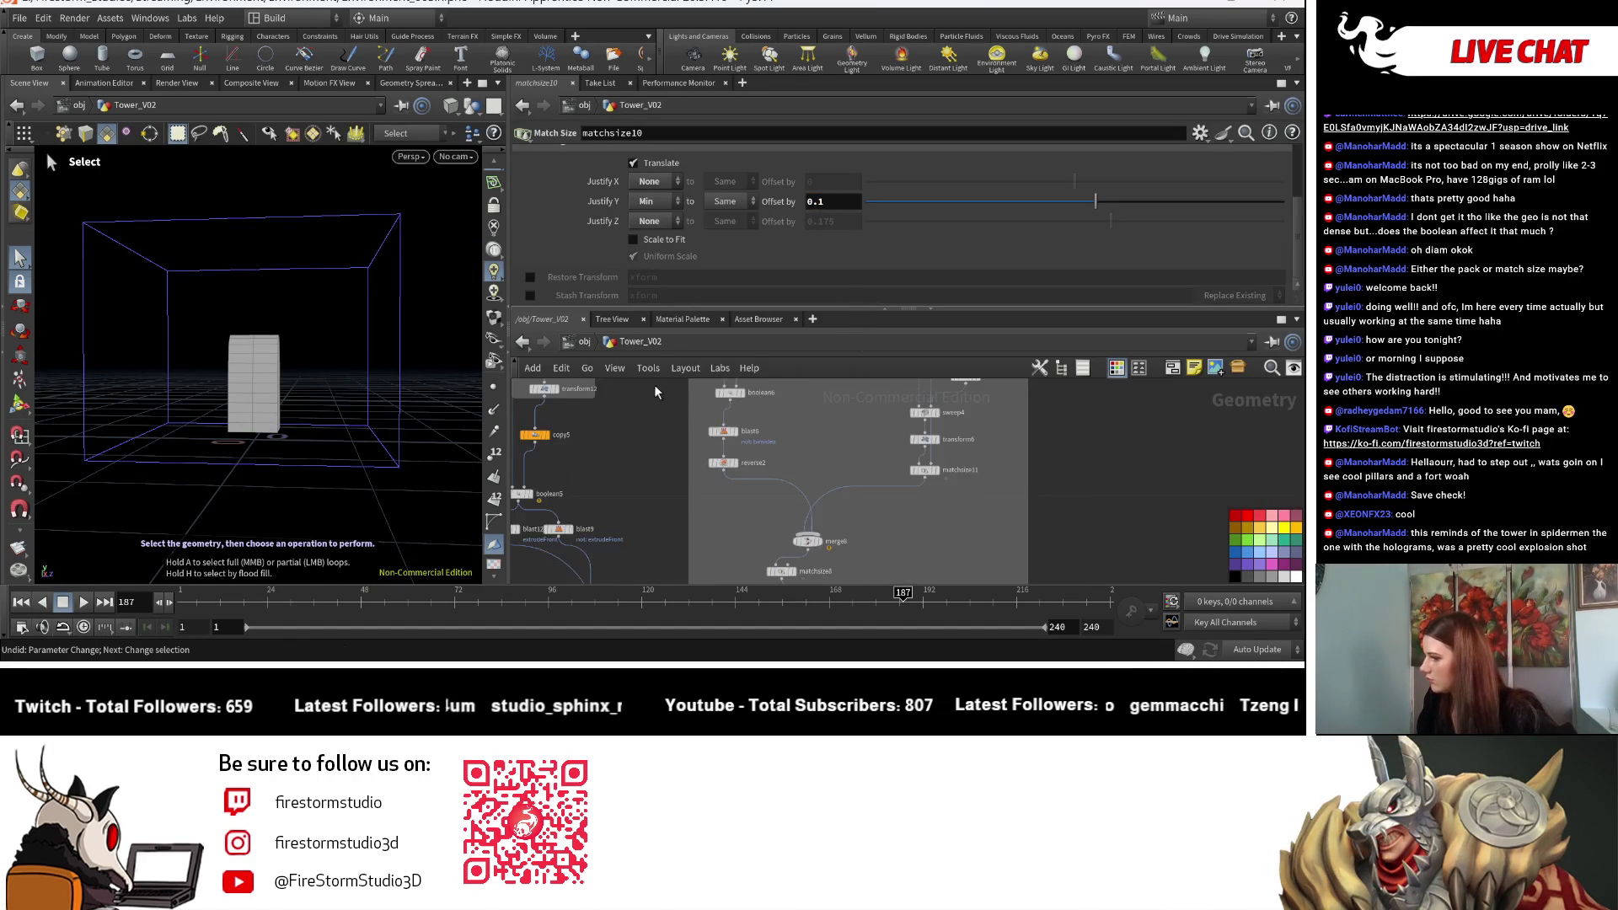
pyautogui.scroll(3, 832, 530)
pyautogui.click(807, 488)
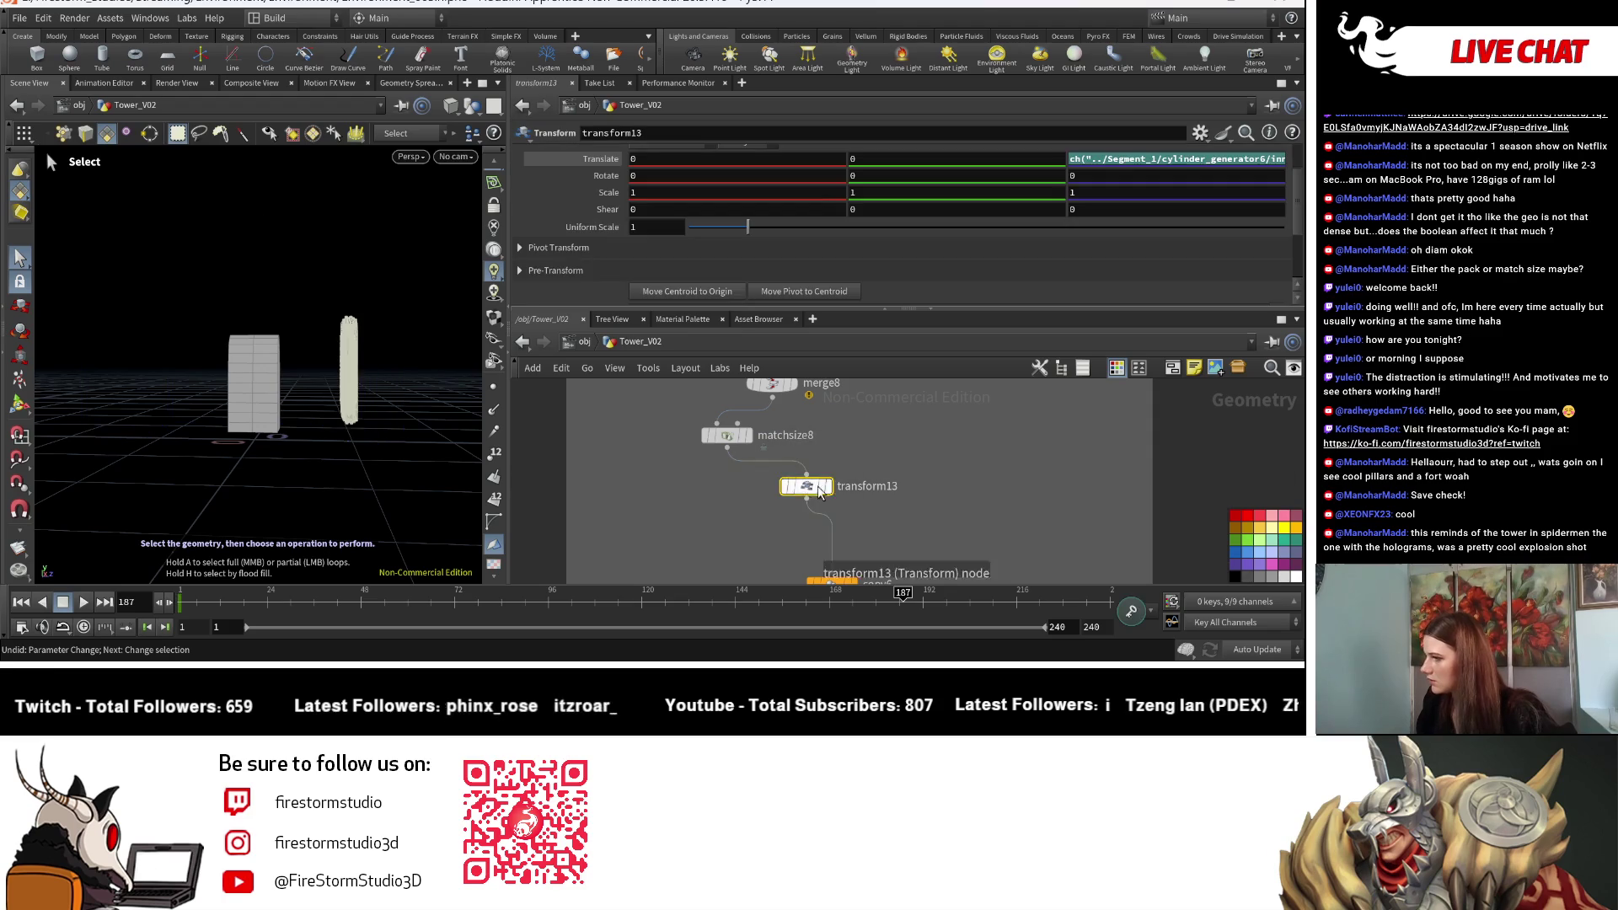
pyautogui.click(770, 438)
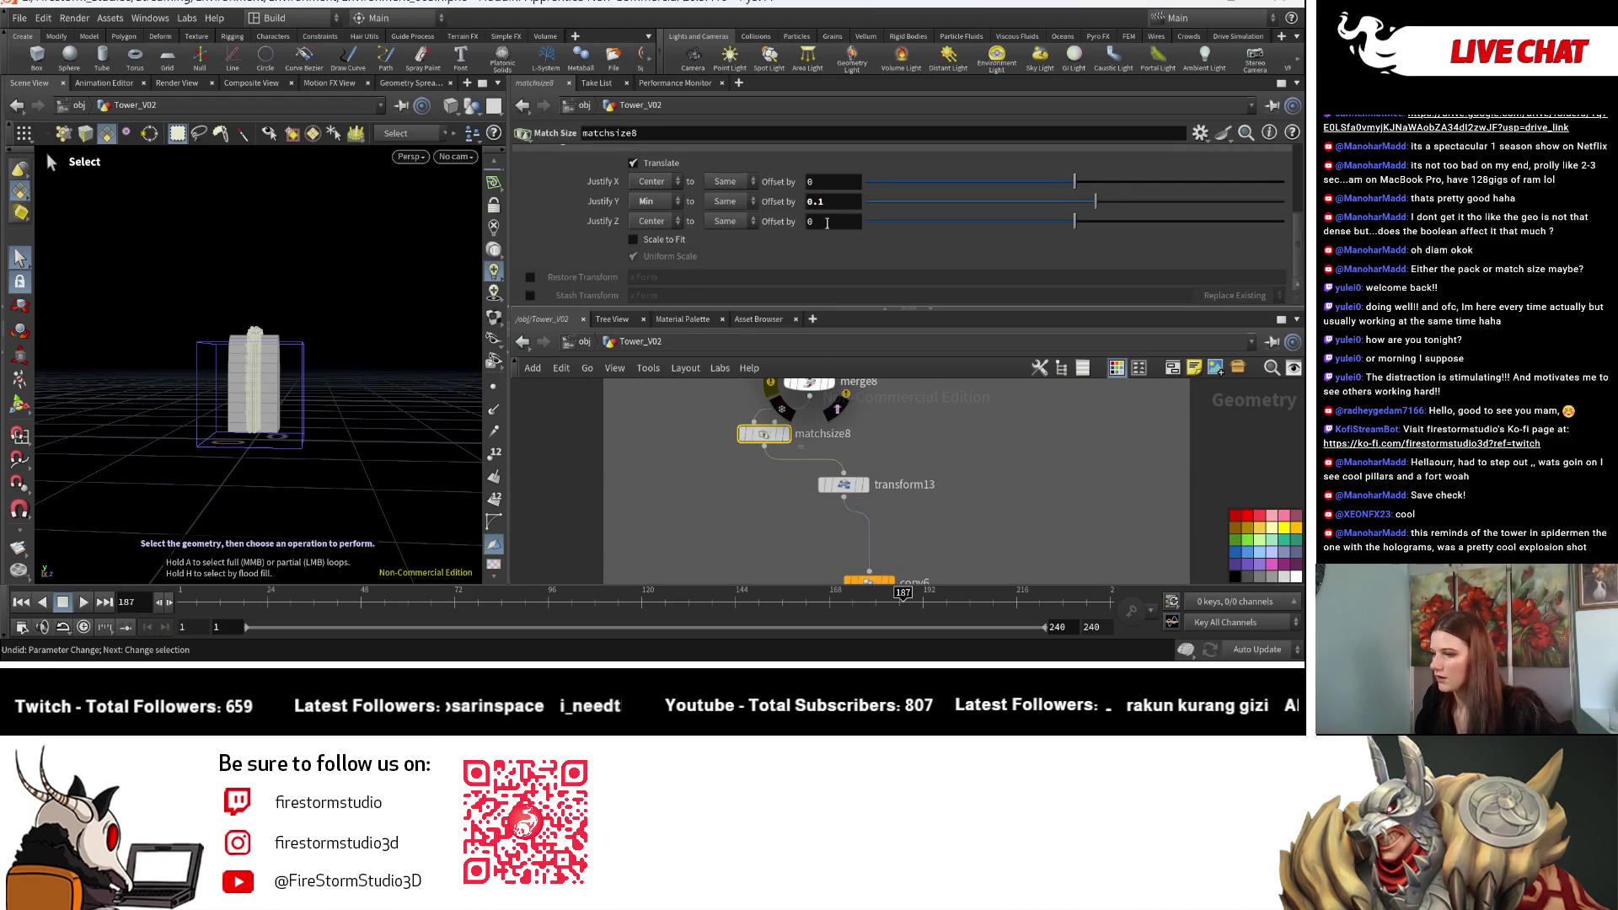
# Step: Select null4 to show its Window_Count, Rotation and Height beside the orbited full tower
pyautogui.moveTo(294, 501)
pyautogui.keyDown('alt'); pyautogui.mouseDown()
pyautogui.moveTo(289, 476)
pyautogui.moveTo(397, 517)
pyautogui.mouseUp(); pyautogui.keyUp('alt')
pyautogui.moveTo(830, 581)
pyautogui.mouseDown(button='middle')
pyautogui.moveTo(821, 472)
pyautogui.moveTo(817, 557)
pyautogui.mouseUp(button='middle')
pyautogui.click(799, 523)
pyautogui.press('Escape')
pyautogui.moveTo(347, 444)
pyautogui.mouseDown()
pyautogui.moveTo(391, 483)
pyautogui.moveTo(419, 470)
pyautogui.moveTo(362, 484)
pyautogui.mouseUp()
pyautogui.scroll(-4, 921, 482)
pyautogui.scroll(4, 921, 482)
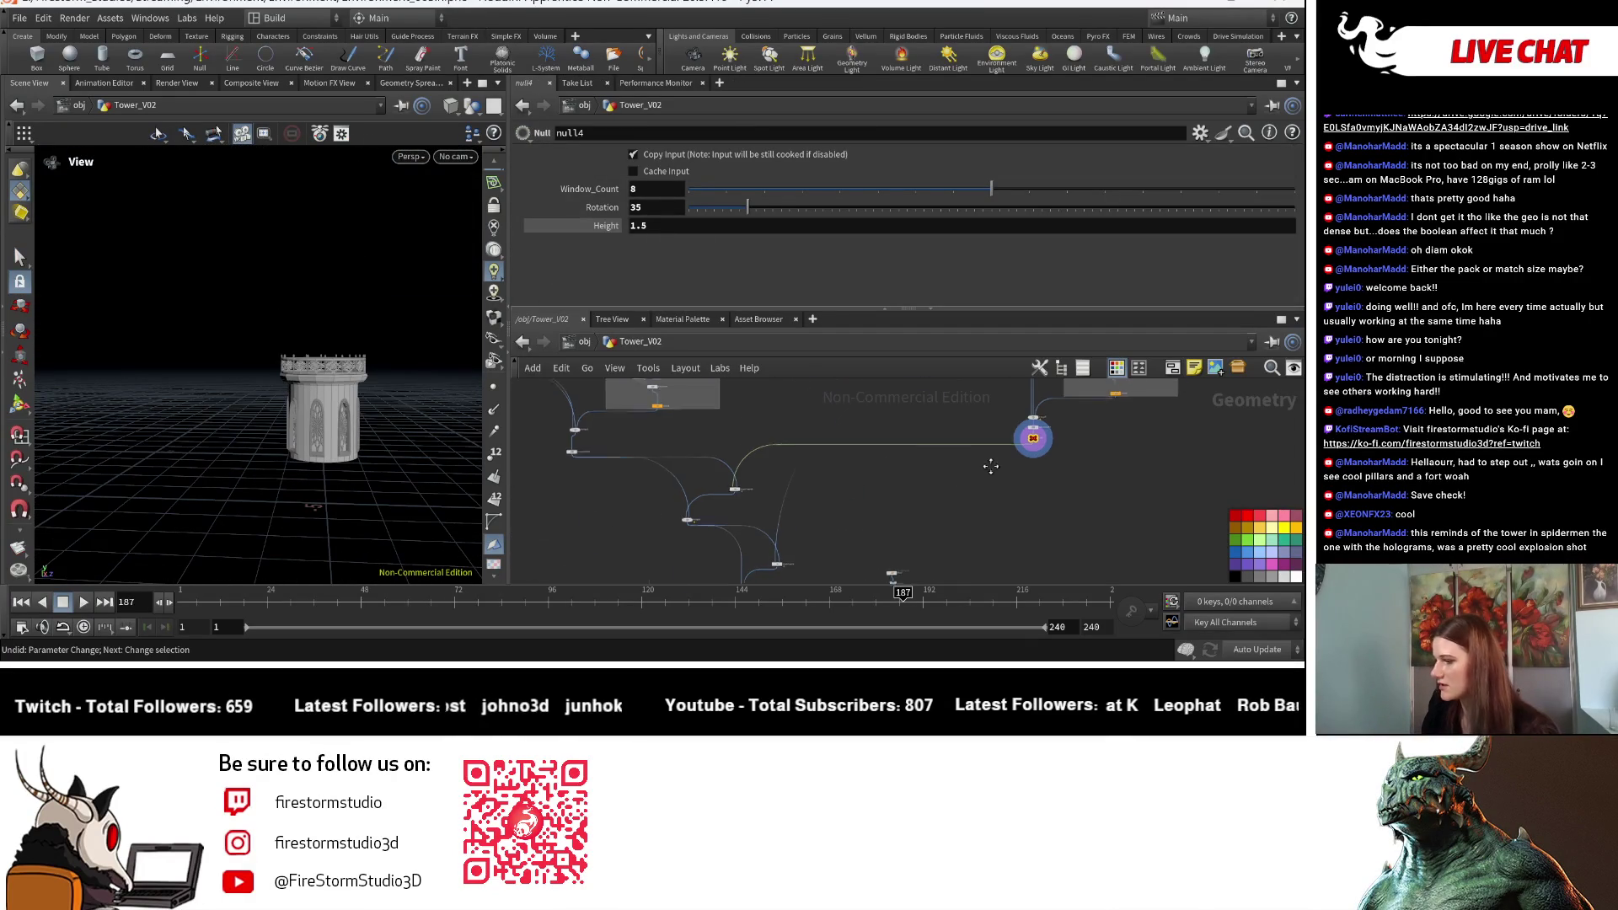
pyautogui.moveTo(921, 482)
pyautogui.mouseDown(button='middle')
pyautogui.moveTo(715, 425)
pyautogui.moveTo(780, 539)
pyautogui.mouseUp(button='middle')
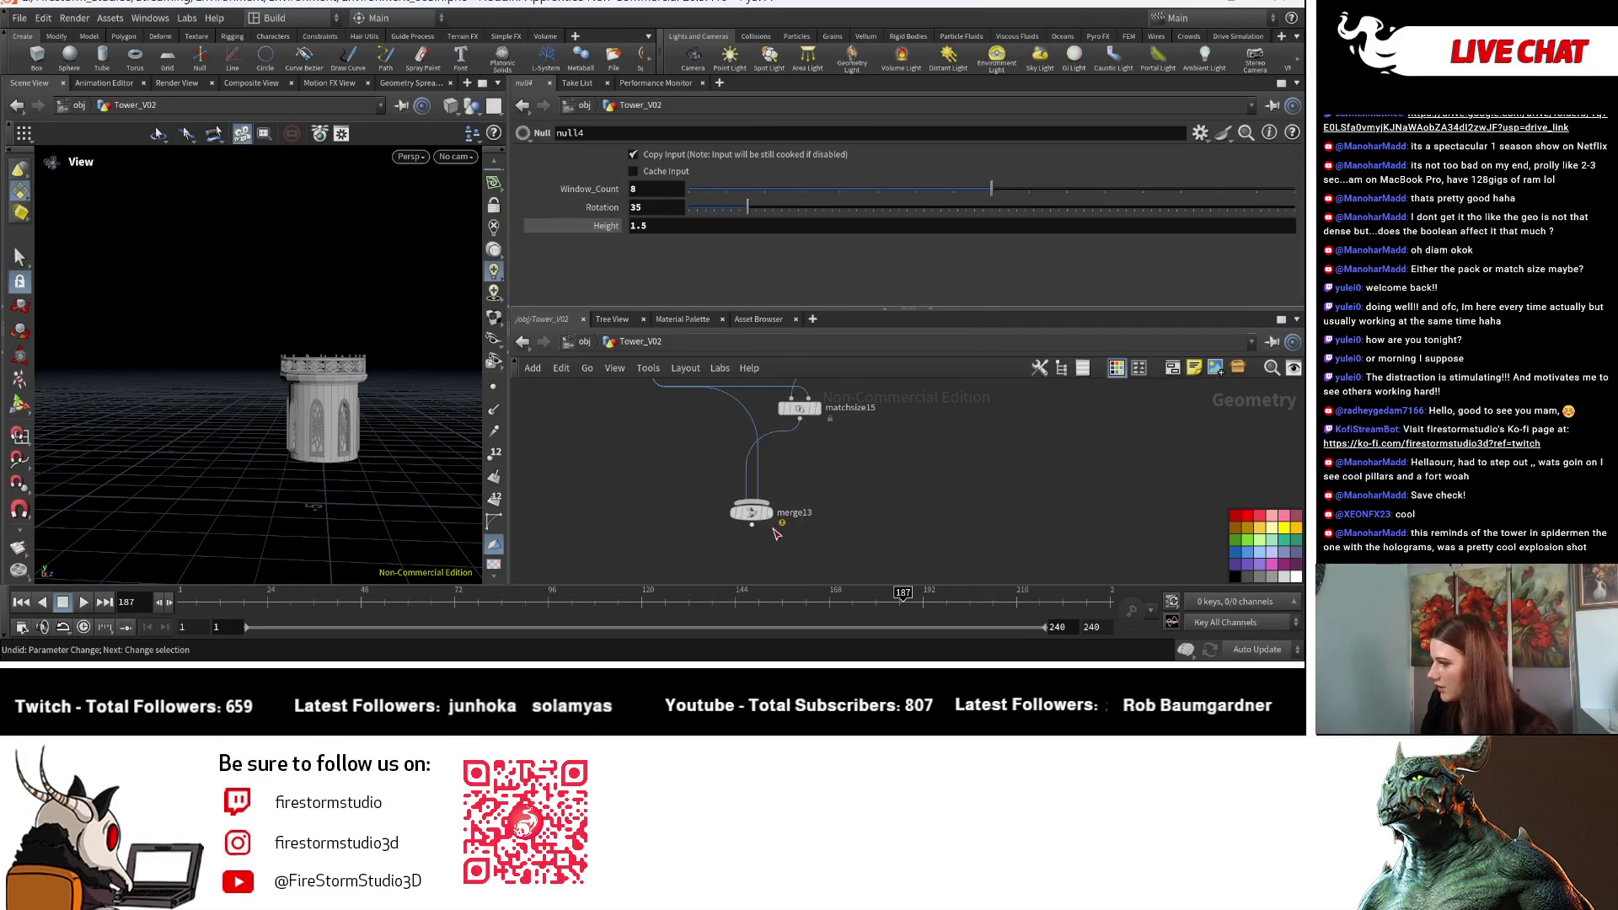
pyautogui.click(775, 514)
pyautogui.click(755, 517)
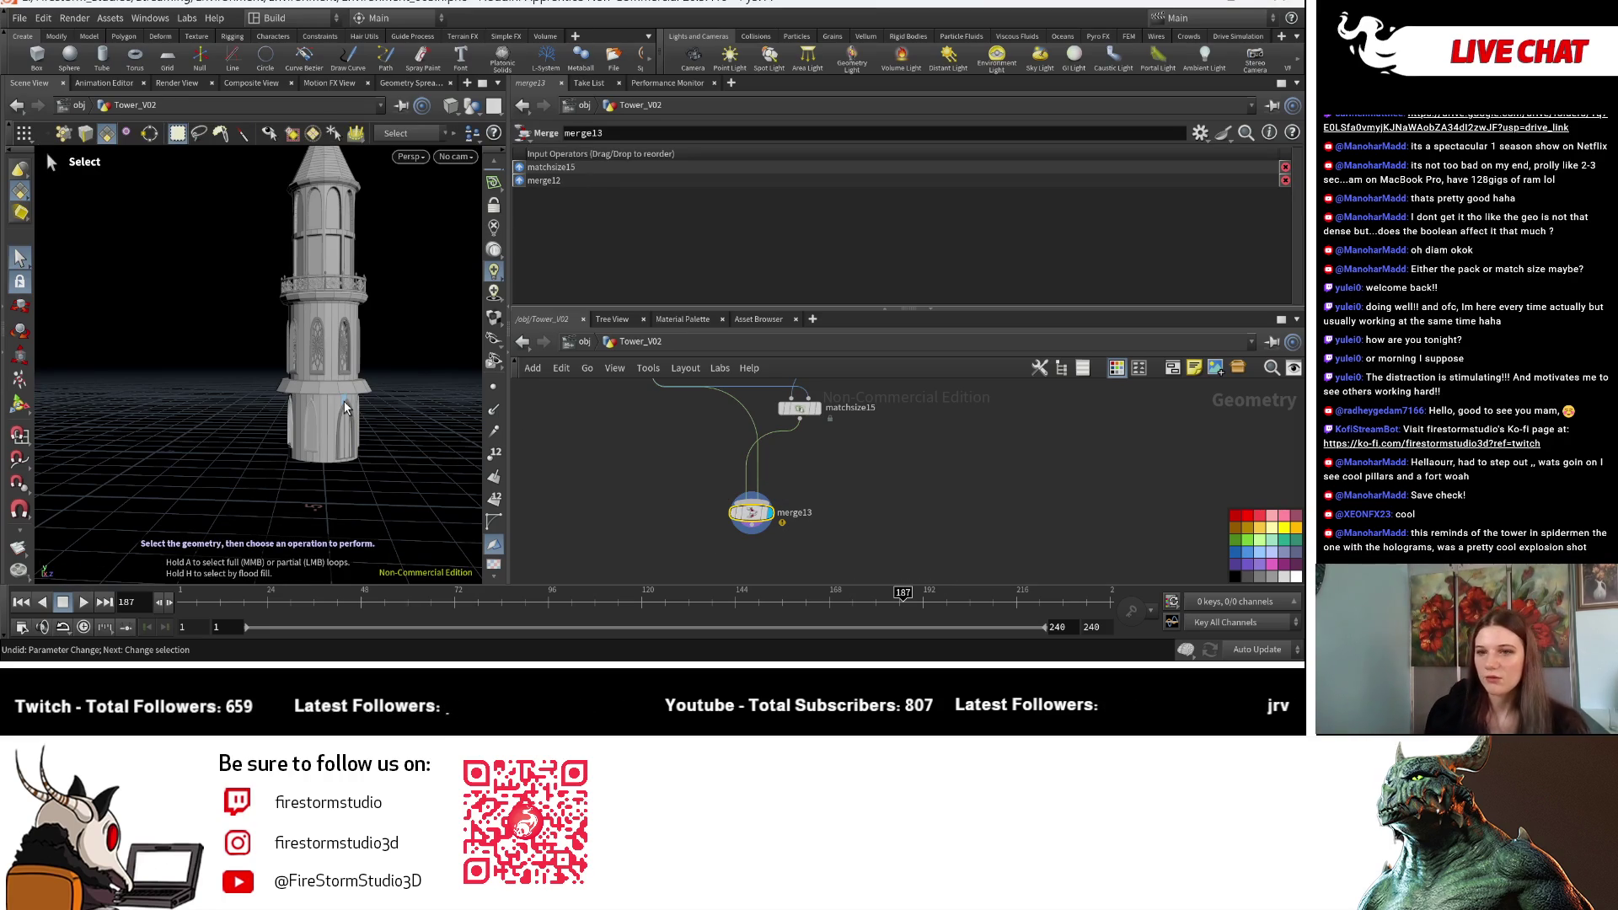
pyautogui.press('Escape')
pyautogui.moveTo(343, 401)
pyautogui.mouseDown()
pyautogui.moveTo(169, 447)
pyautogui.moveTo(161, 486)
pyautogui.moveTo(267, 537)
pyautogui.mouseUp()
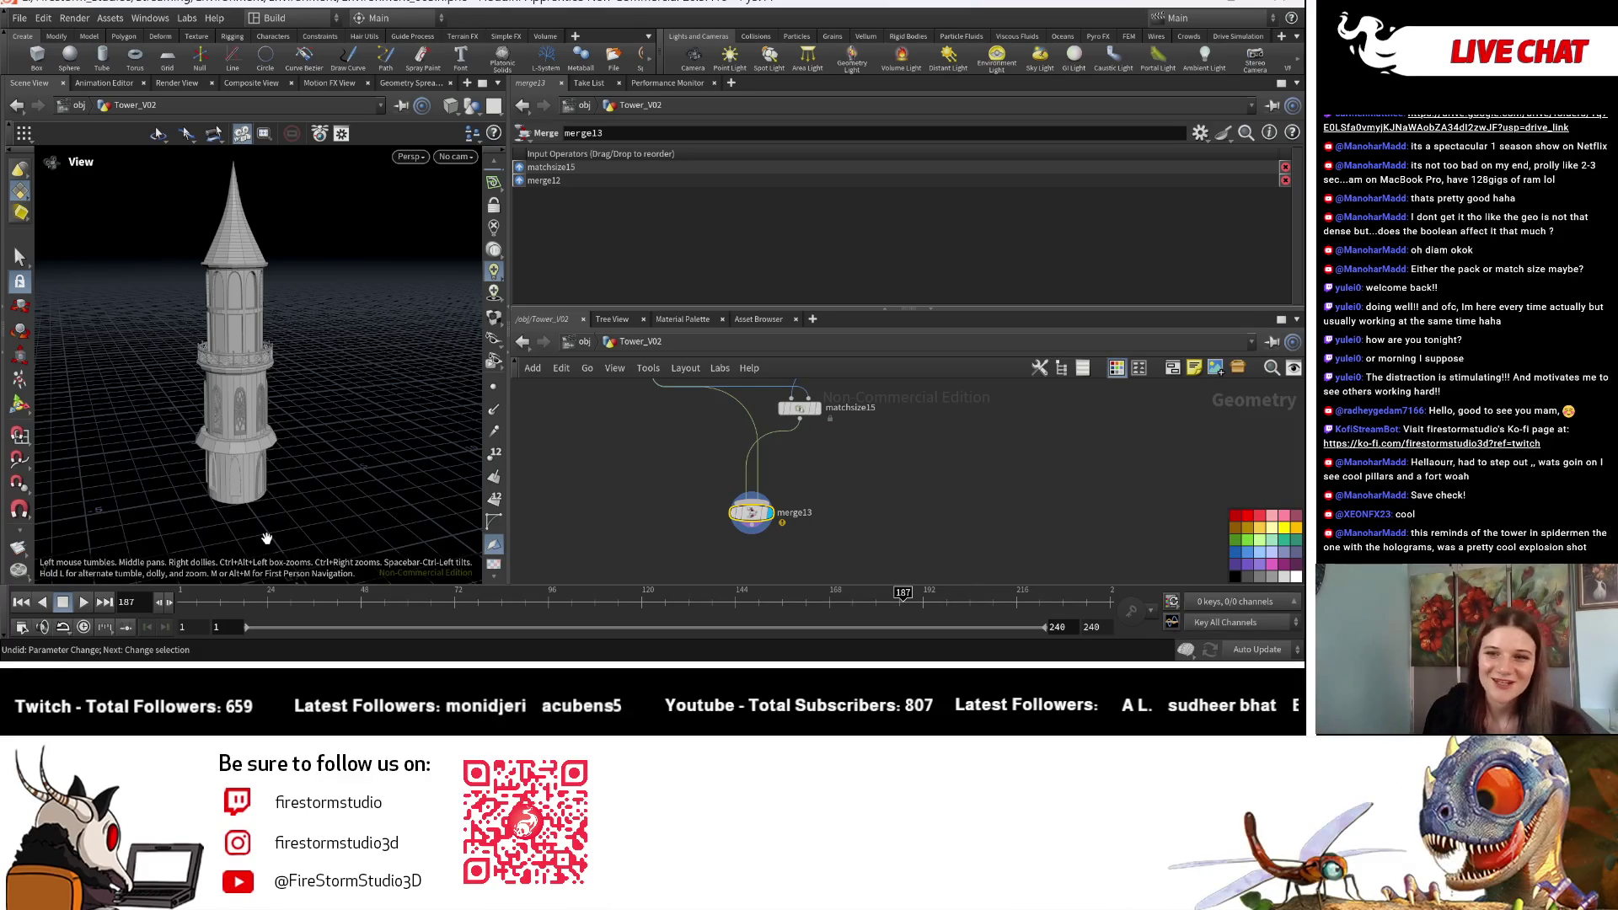
pyautogui.press('s')
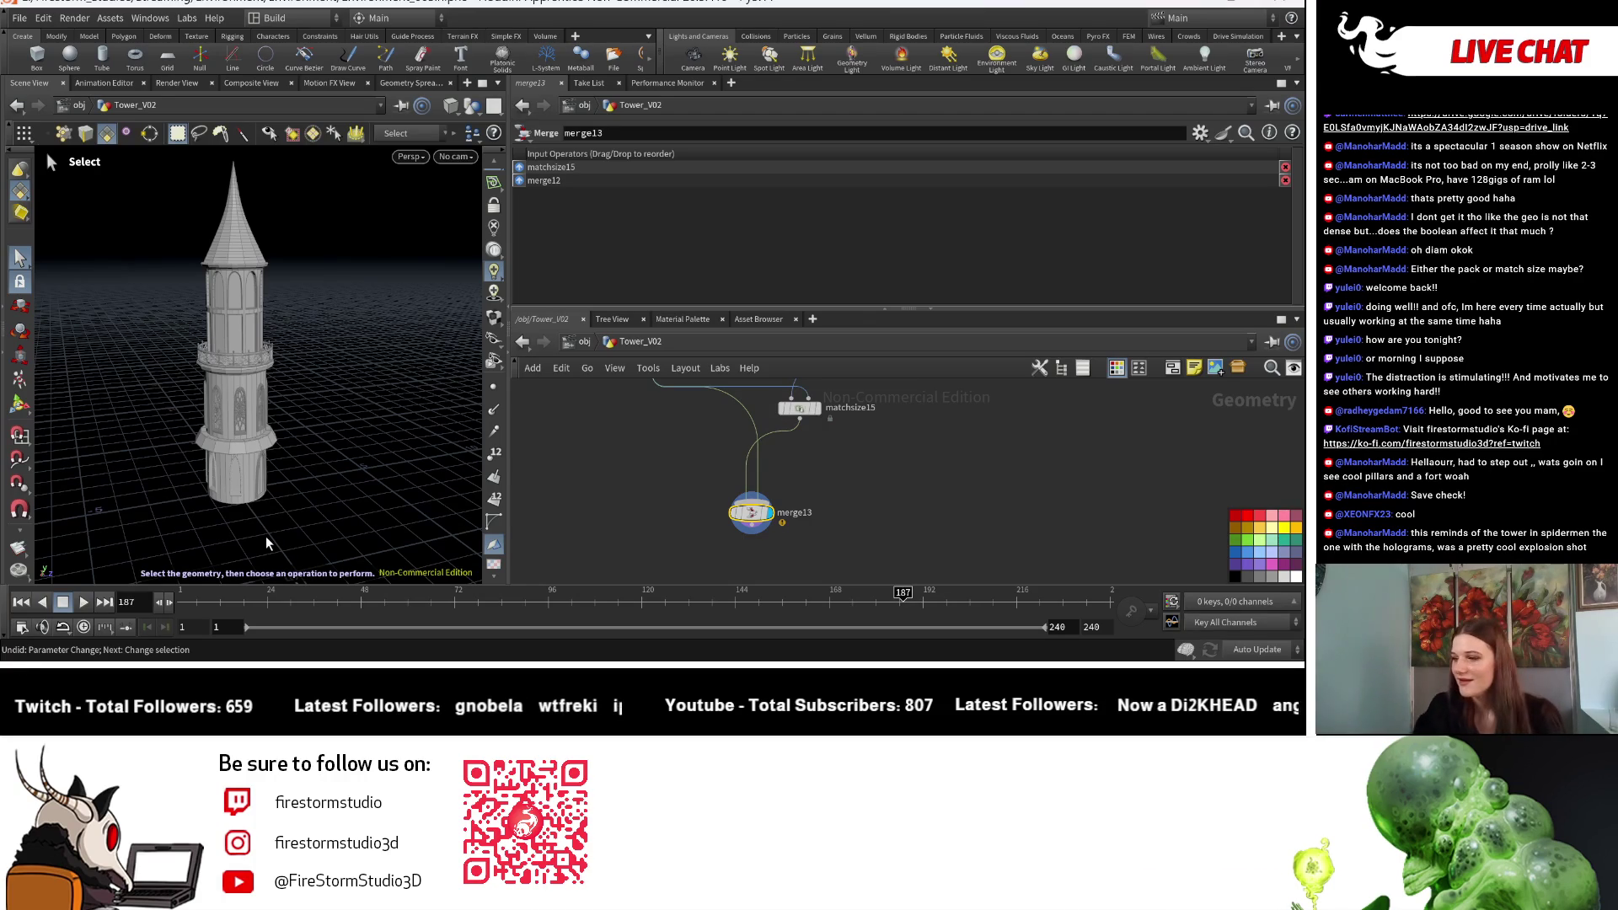
pyautogui.press('Escape')
pyautogui.moveTo(274, 529)
pyautogui.mouseDown()
pyautogui.moveTo(228, 447)
pyautogui.moveTo(346, 478)
pyautogui.moveTo(427, 474)
pyautogui.moveTo(397, 438)
pyautogui.moveTo(274, 501)
pyautogui.mouseUp()
pyautogui.press('s')
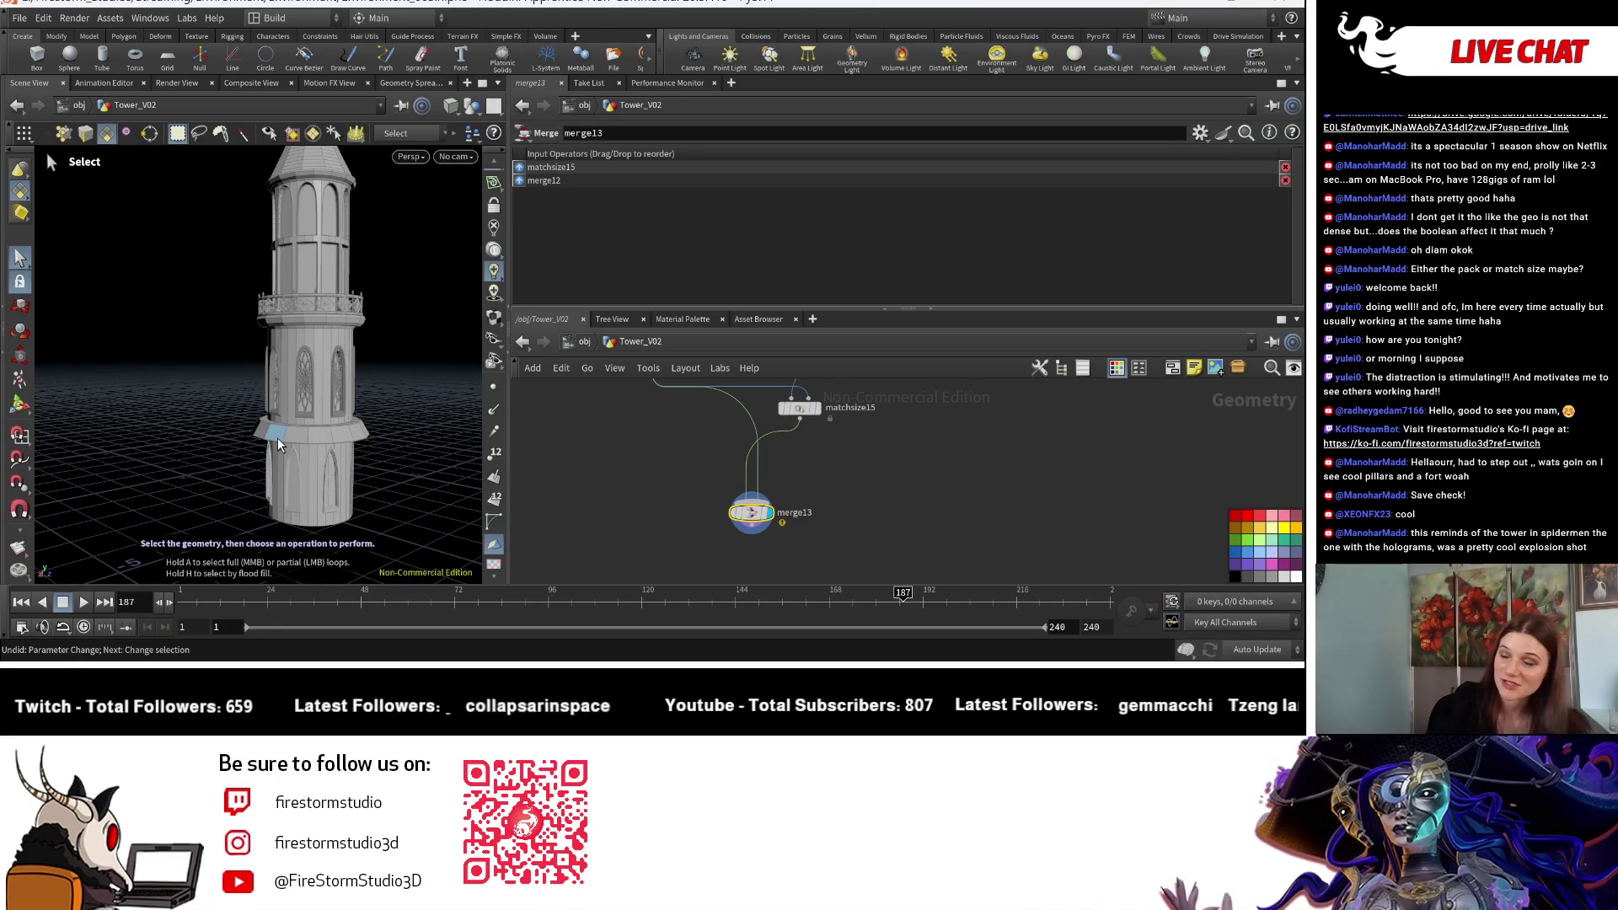
pyautogui.press('Escape')
pyautogui.scroll(-5, 337, 387)
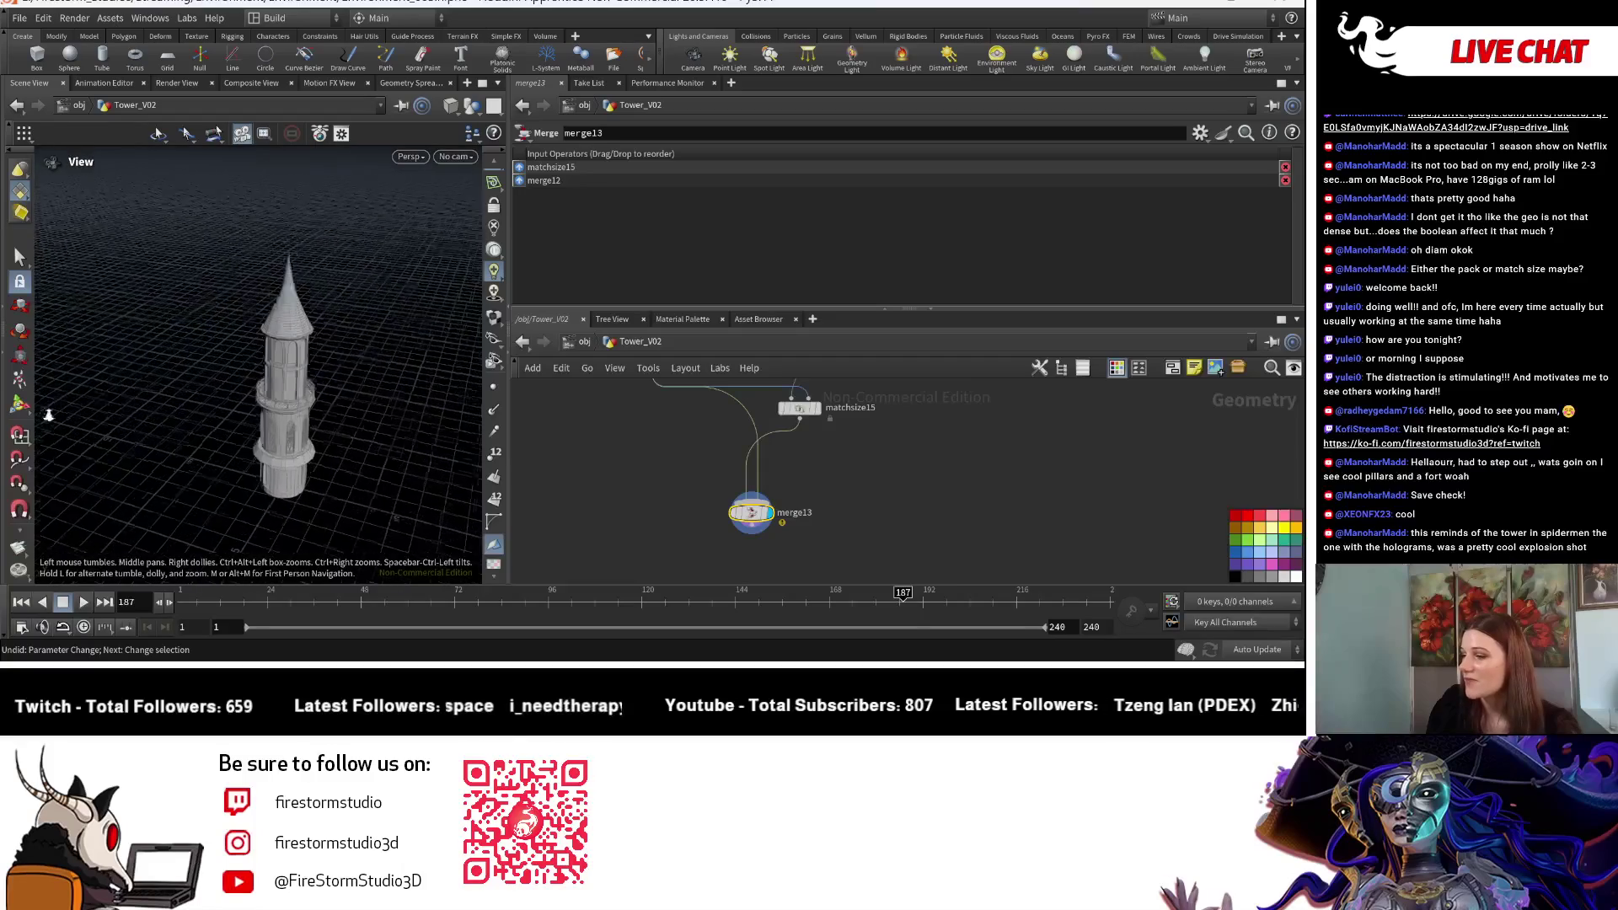
pyautogui.moveTo(377, 348); pyautogui.dragTo(377, 361)
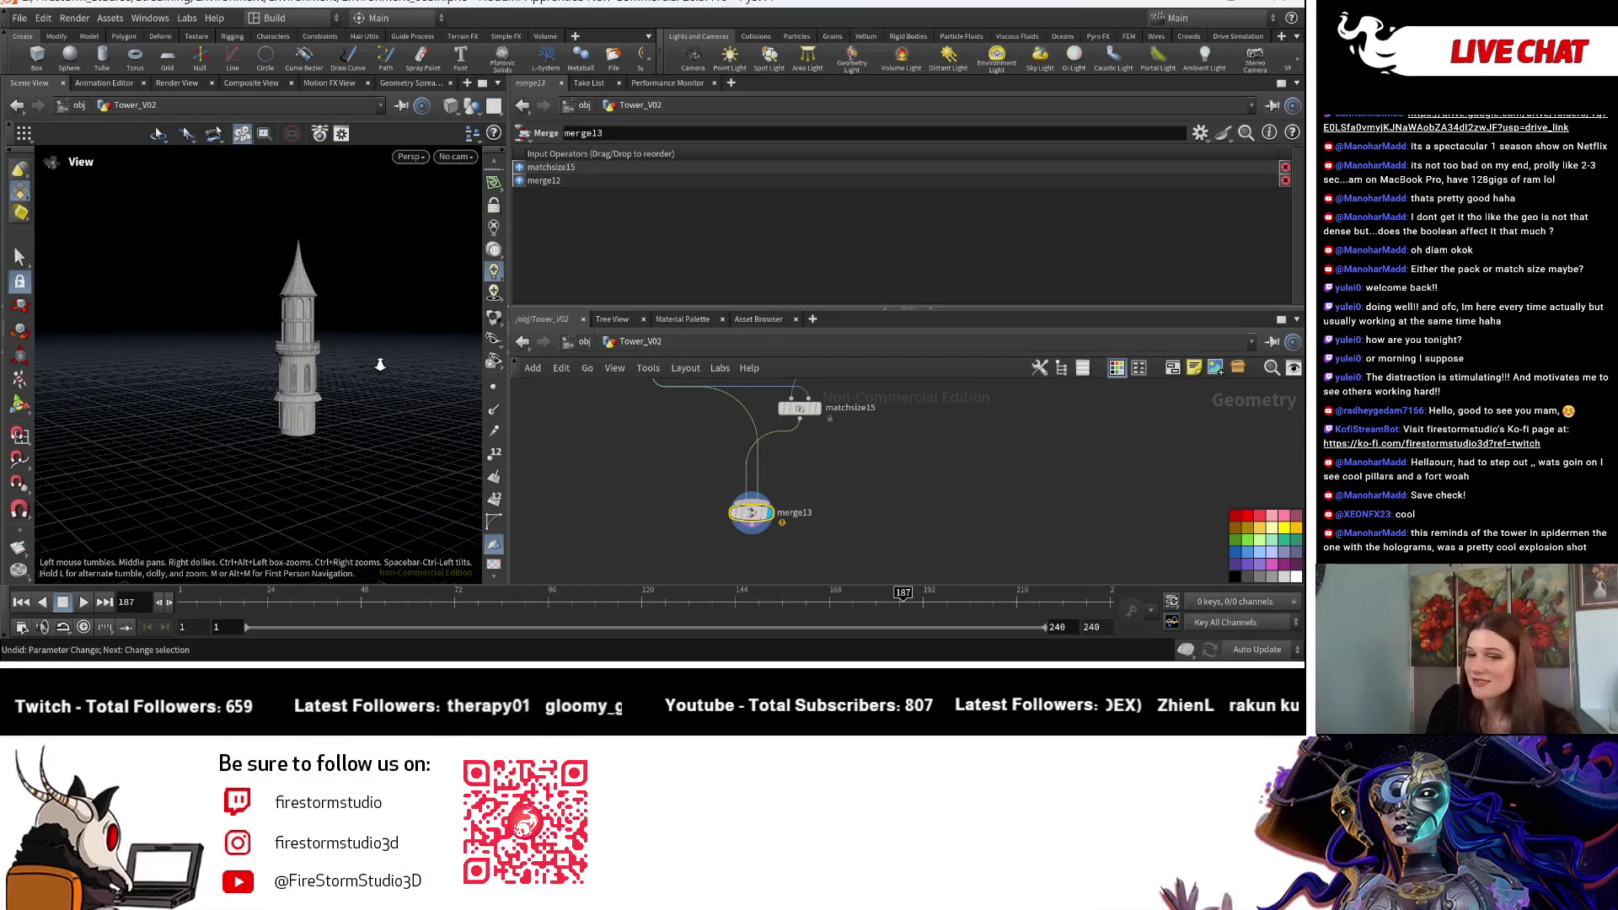
pyautogui.press('s')
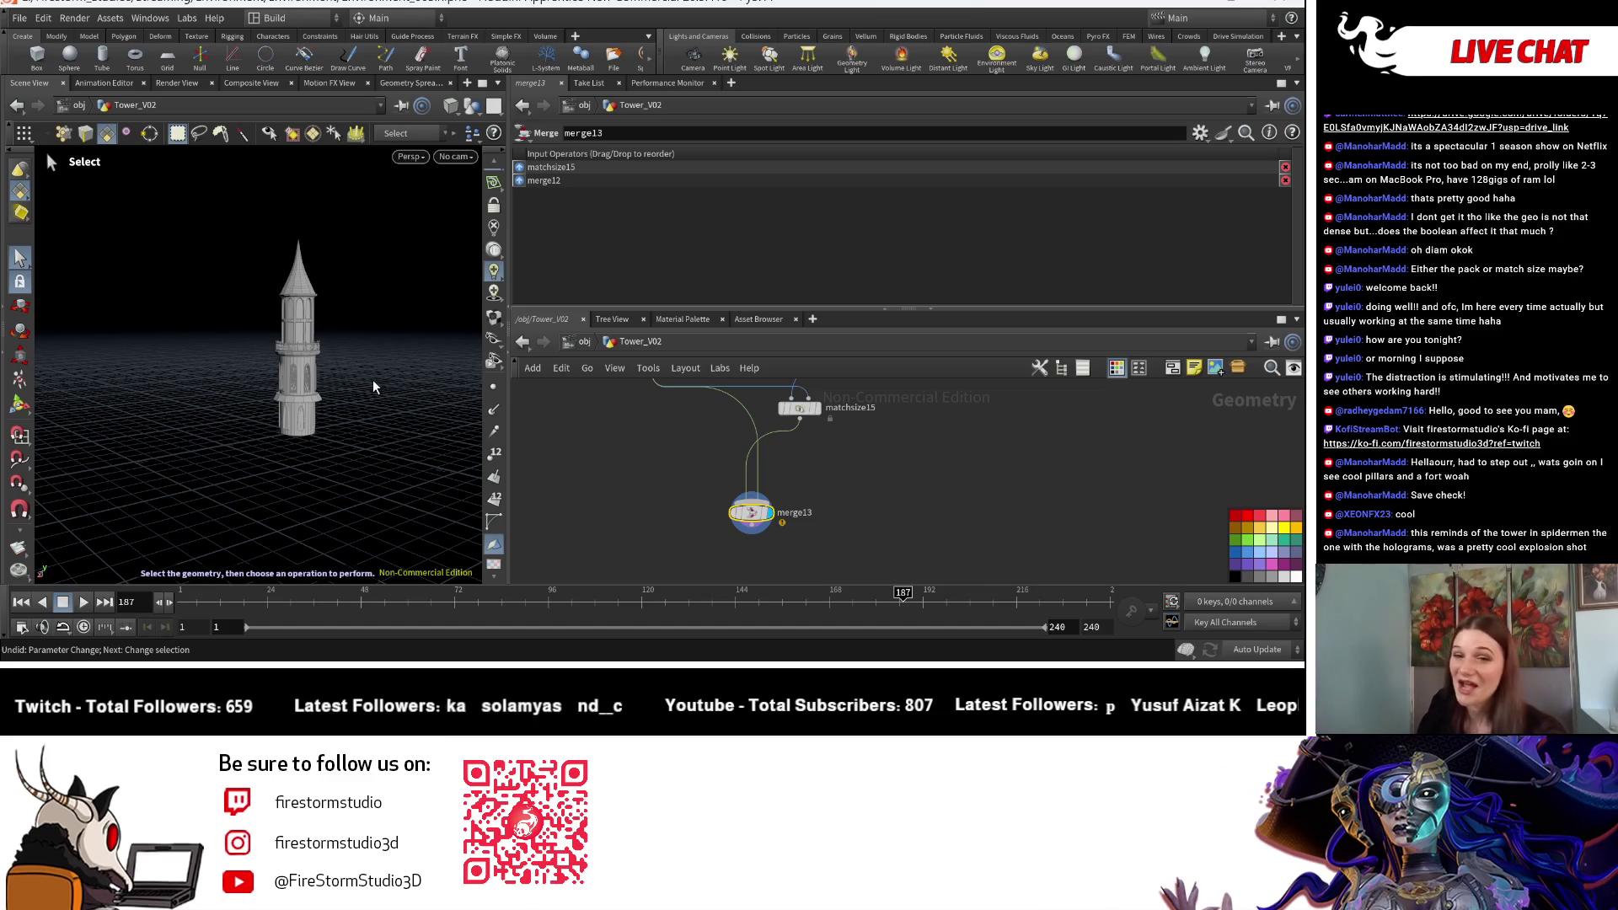
pyautogui.press('Escape')
pyautogui.moveTo(373, 379)
pyautogui.mouseDown()
pyautogui.moveTo(394, 463)
pyautogui.moveTo(253, 438)
pyautogui.moveTo(166, 447)
pyautogui.moveTo(345, 479)
pyautogui.moveTo(289, 468)
pyautogui.mouseUp()
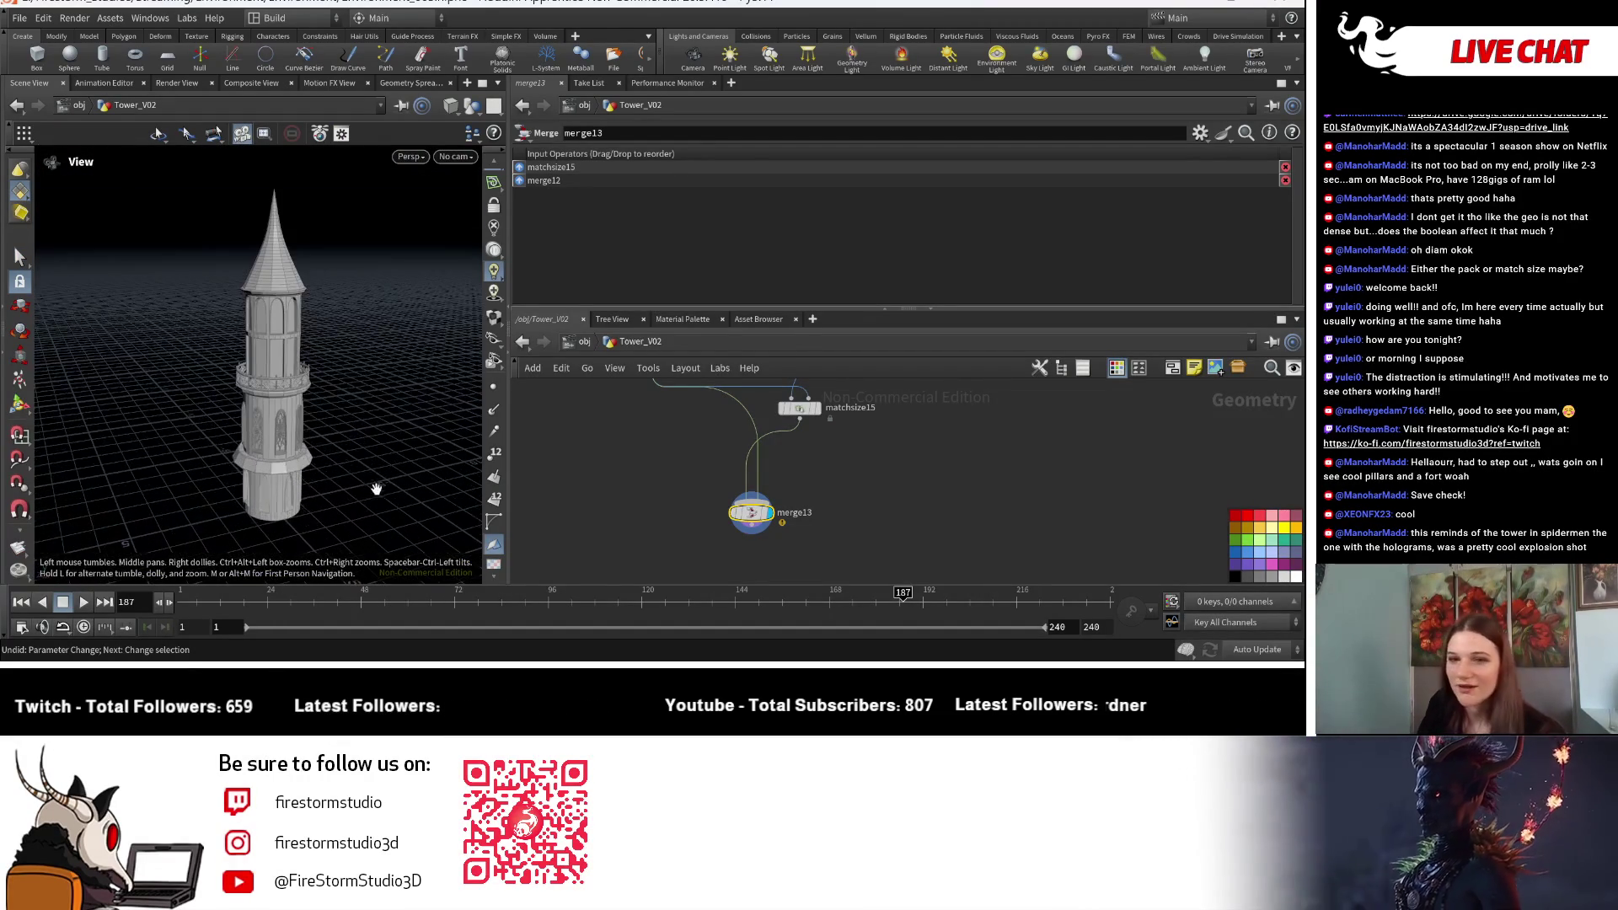
pyautogui.press('Escape')
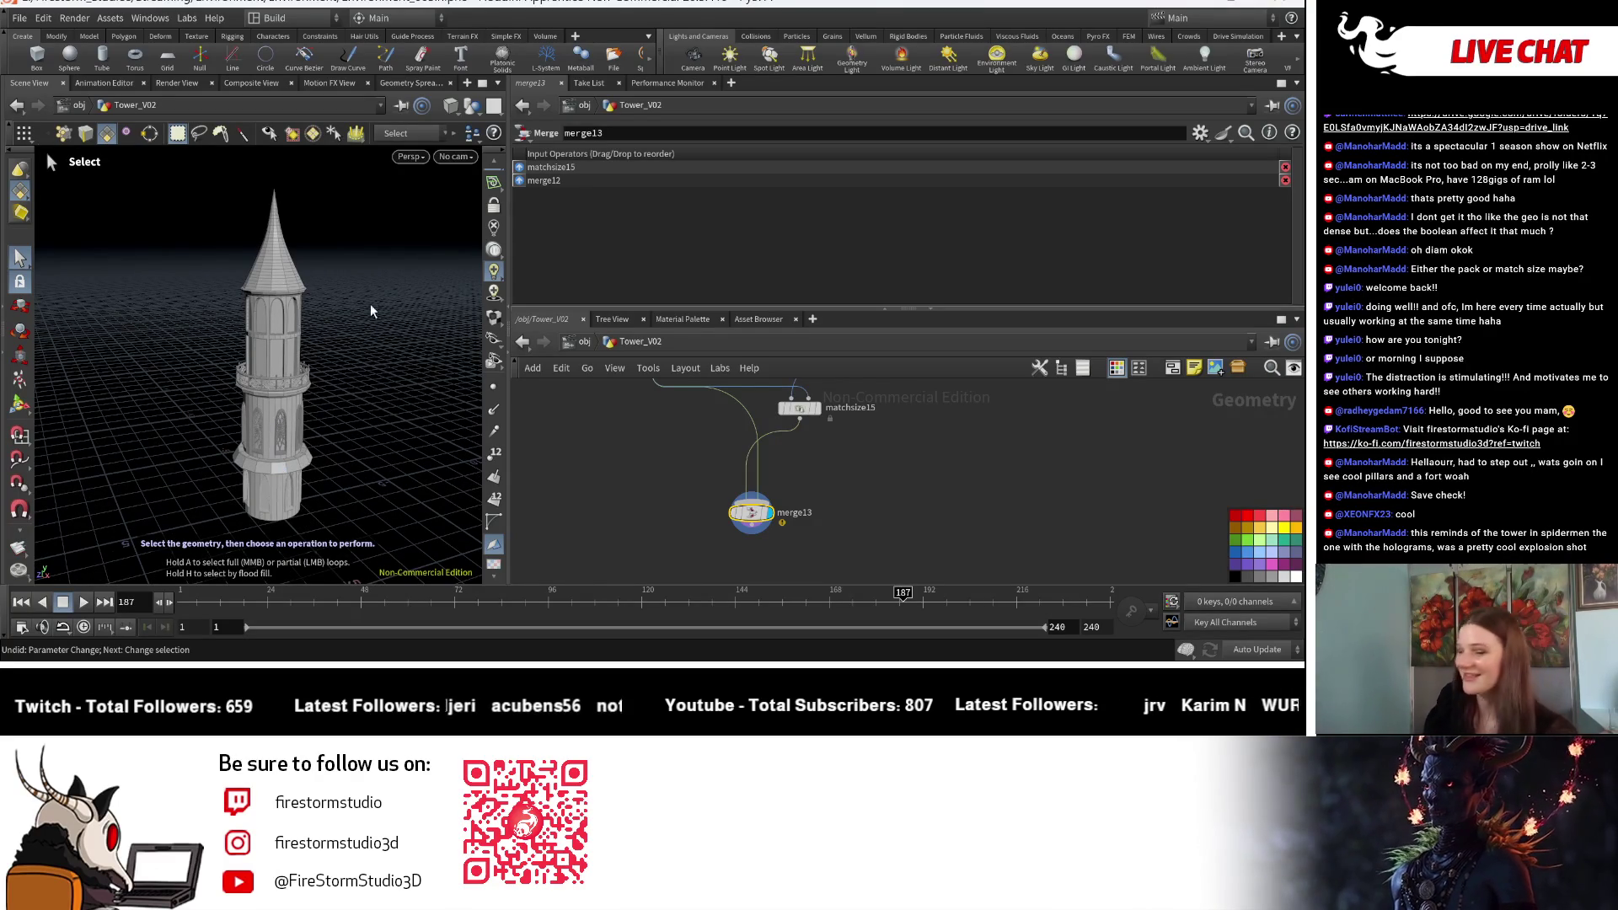
pyautogui.press('Escape')
pyautogui.moveTo(336, 354)
pyautogui.mouseDown()
pyautogui.moveTo(386, 361)
pyautogui.moveTo(262, 380)
pyautogui.mouseUp()
pyautogui.moveTo(261, 379); pyautogui.dragTo(343, 379, button='right')
pyautogui.moveTo(342, 379)
pyautogui.mouseDown()
pyautogui.moveTo(419, 365)
pyautogui.moveTo(419, 329)
pyautogui.moveTo(422, 405)
pyautogui.moveTo(396, 342)
pyautogui.mouseUp()
pyautogui.moveTo(1010, 410); pyautogui.dragTo(799, 531, button='middle')
pyautogui.scroll(-3, 797, 523)
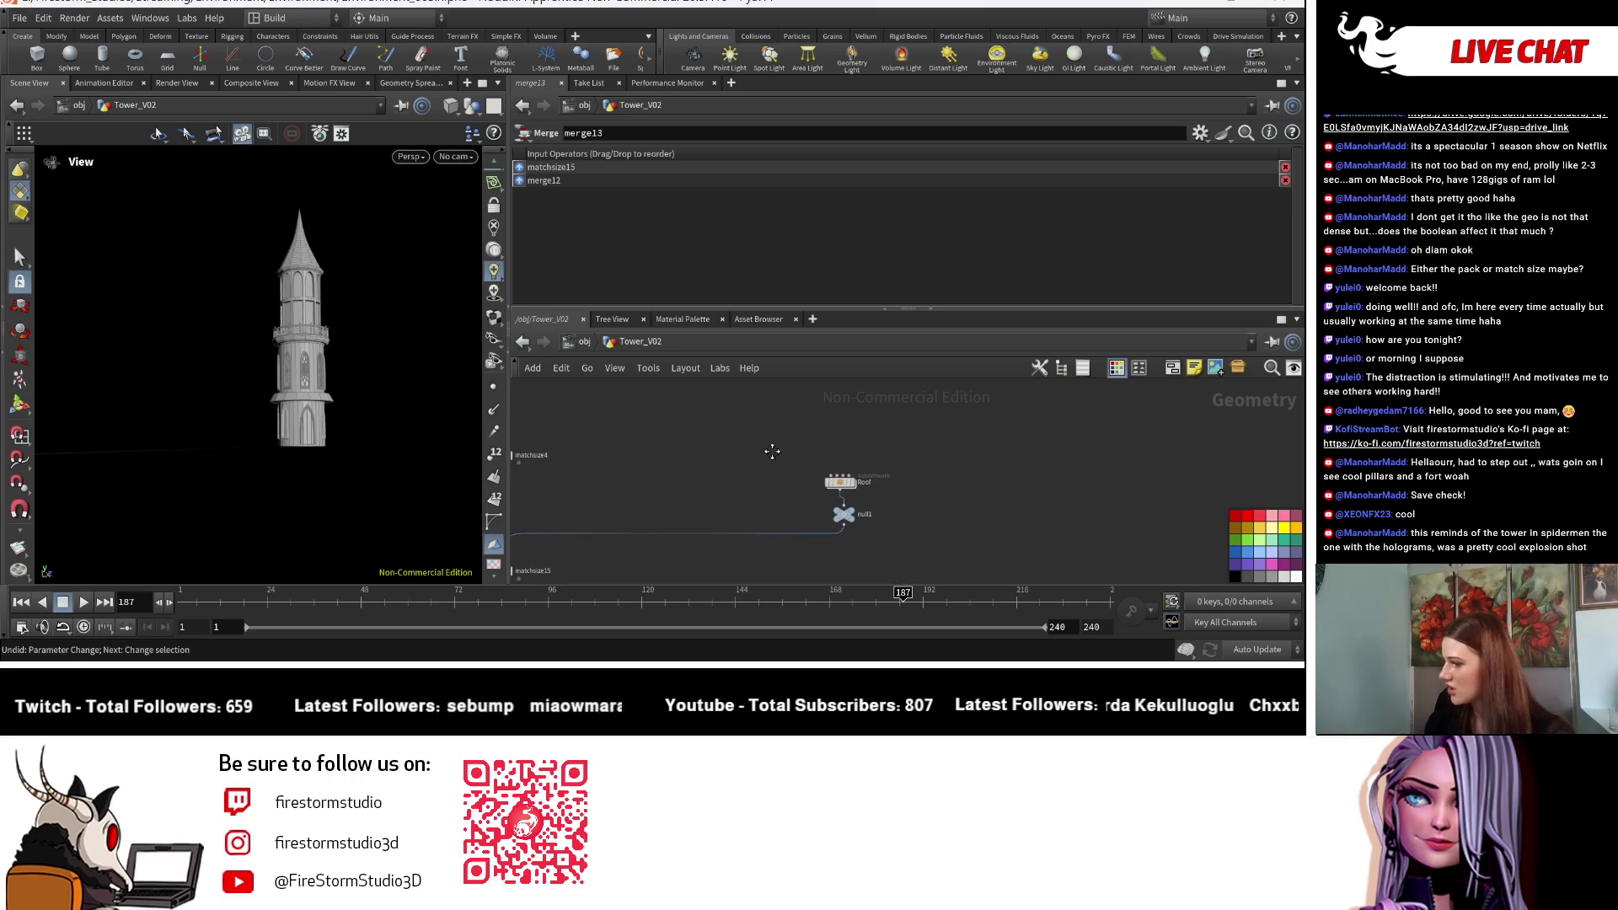
# Step: Colour the roof's null1 node red and orbit the viewport onto the tower's upper section
pyautogui.click(841, 515)
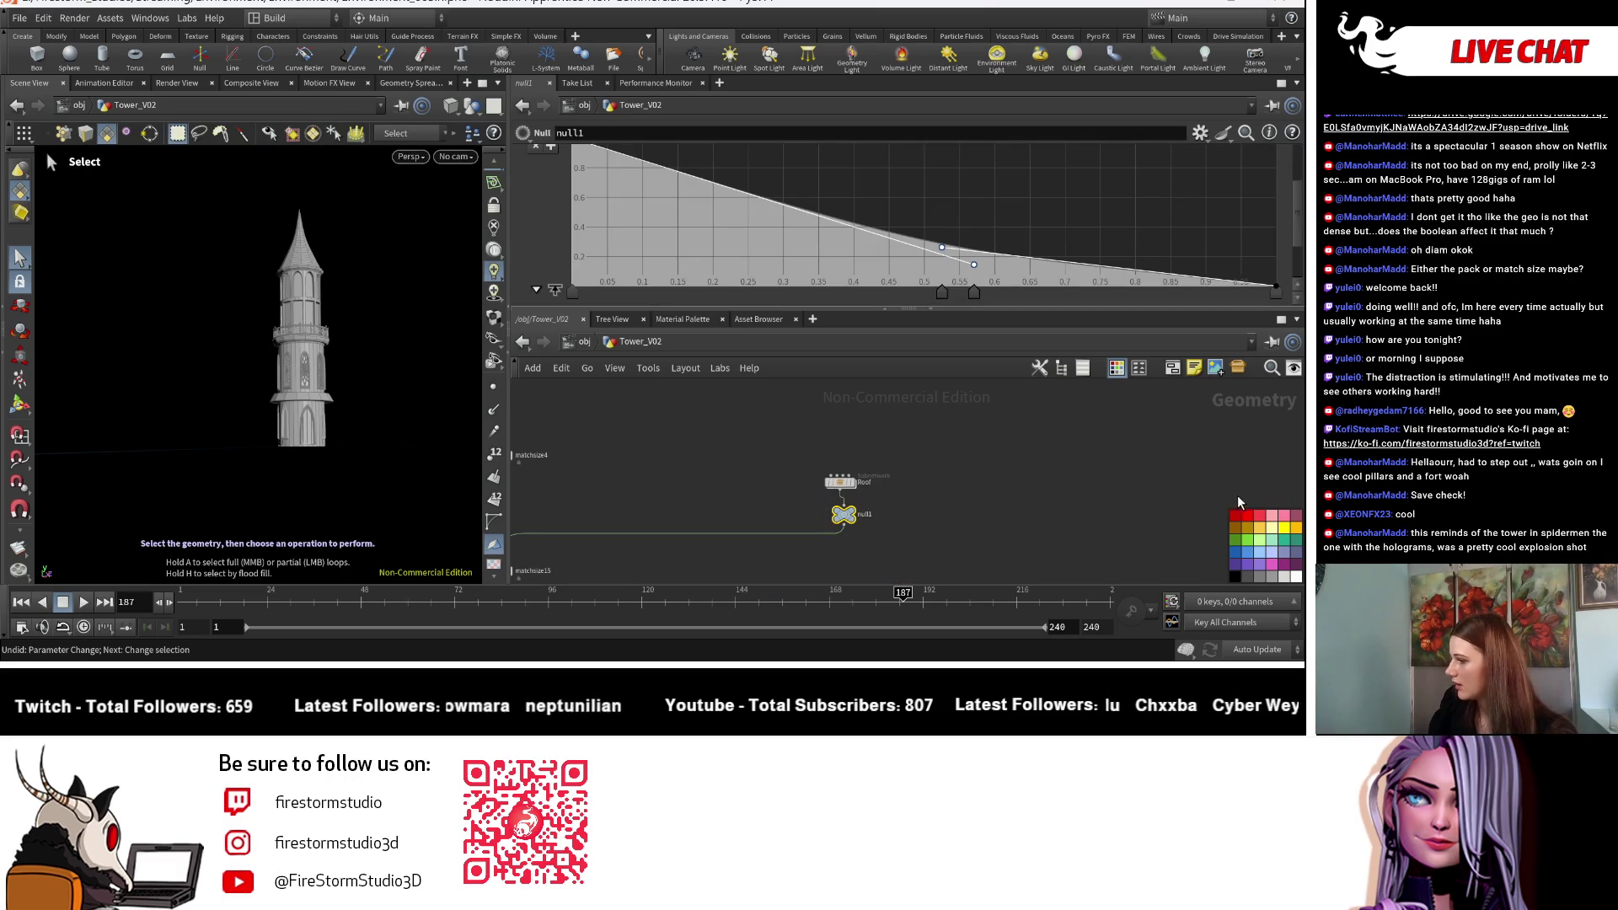
pyautogui.click(1236, 524)
pyautogui.scroll(-3, 722, 542)
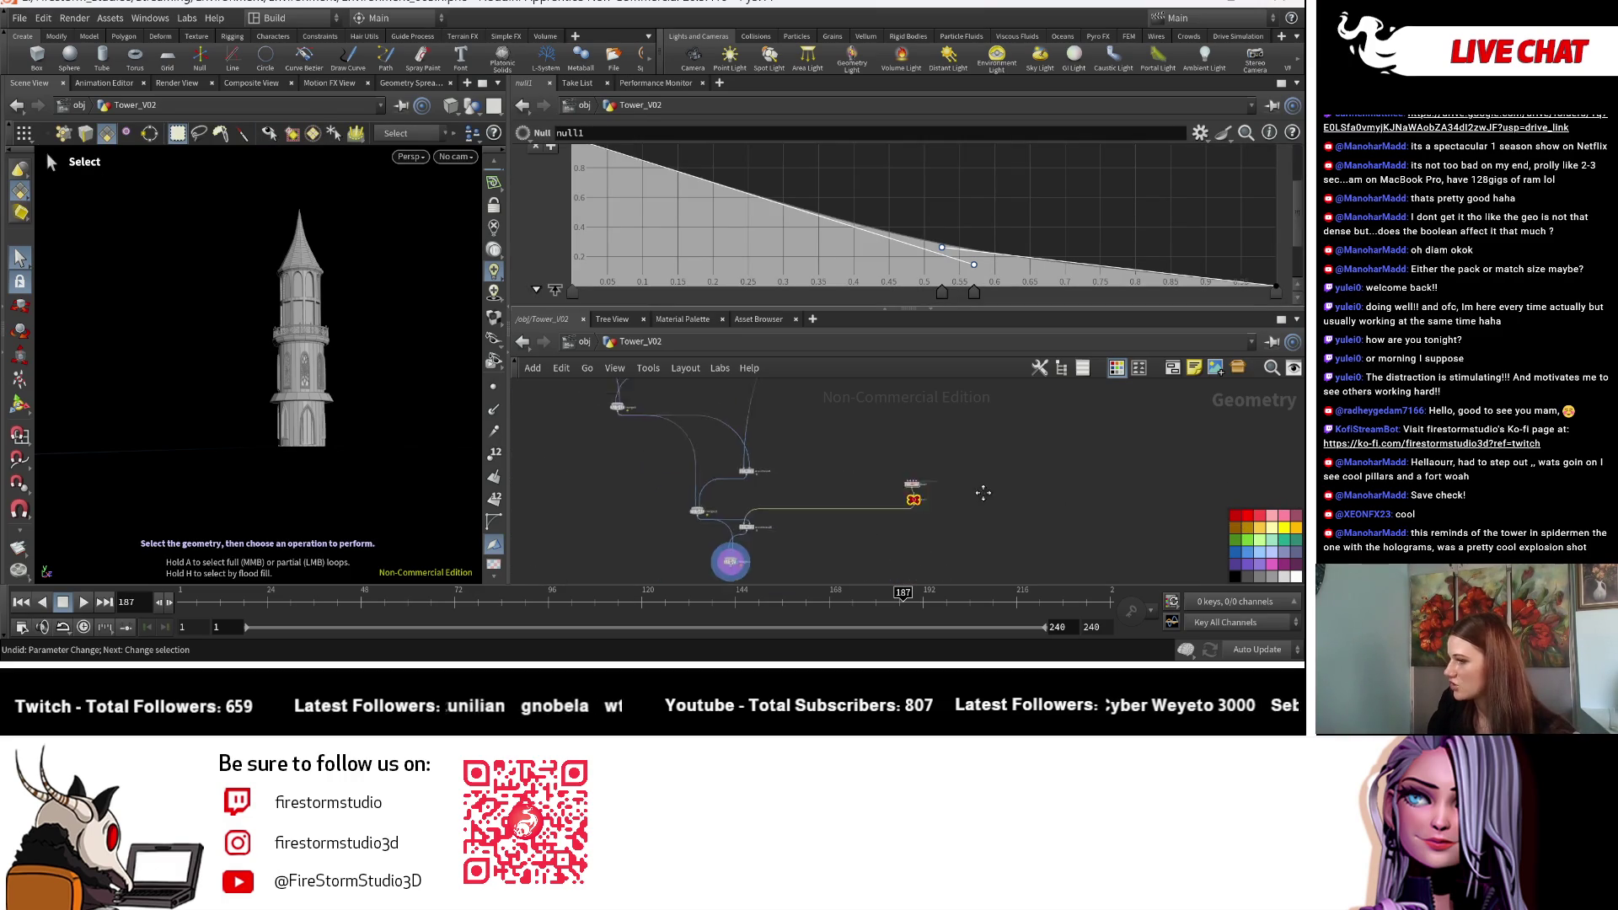
pyautogui.press('Escape')
pyautogui.moveTo(397, 346); pyautogui.dragTo(379, 404)
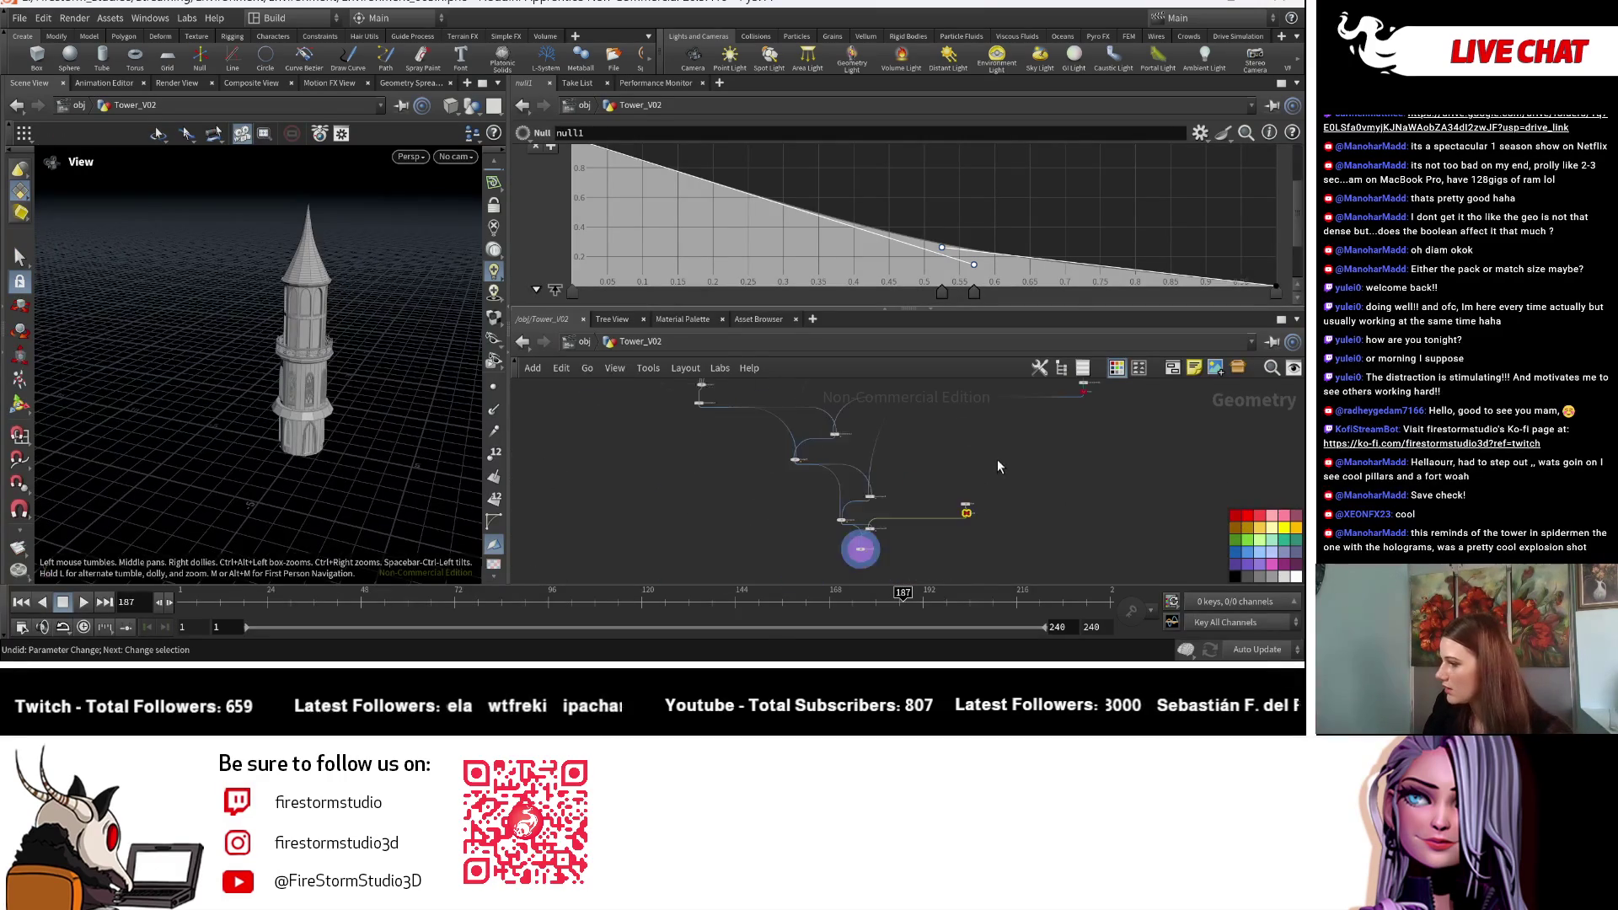
pyautogui.scroll(-2, 998, 460)
pyautogui.scroll(5, 211, 337)
pyautogui.moveTo(211, 337); pyautogui.dragTo(201, 354)
pyautogui.scroll(6, 201, 354)
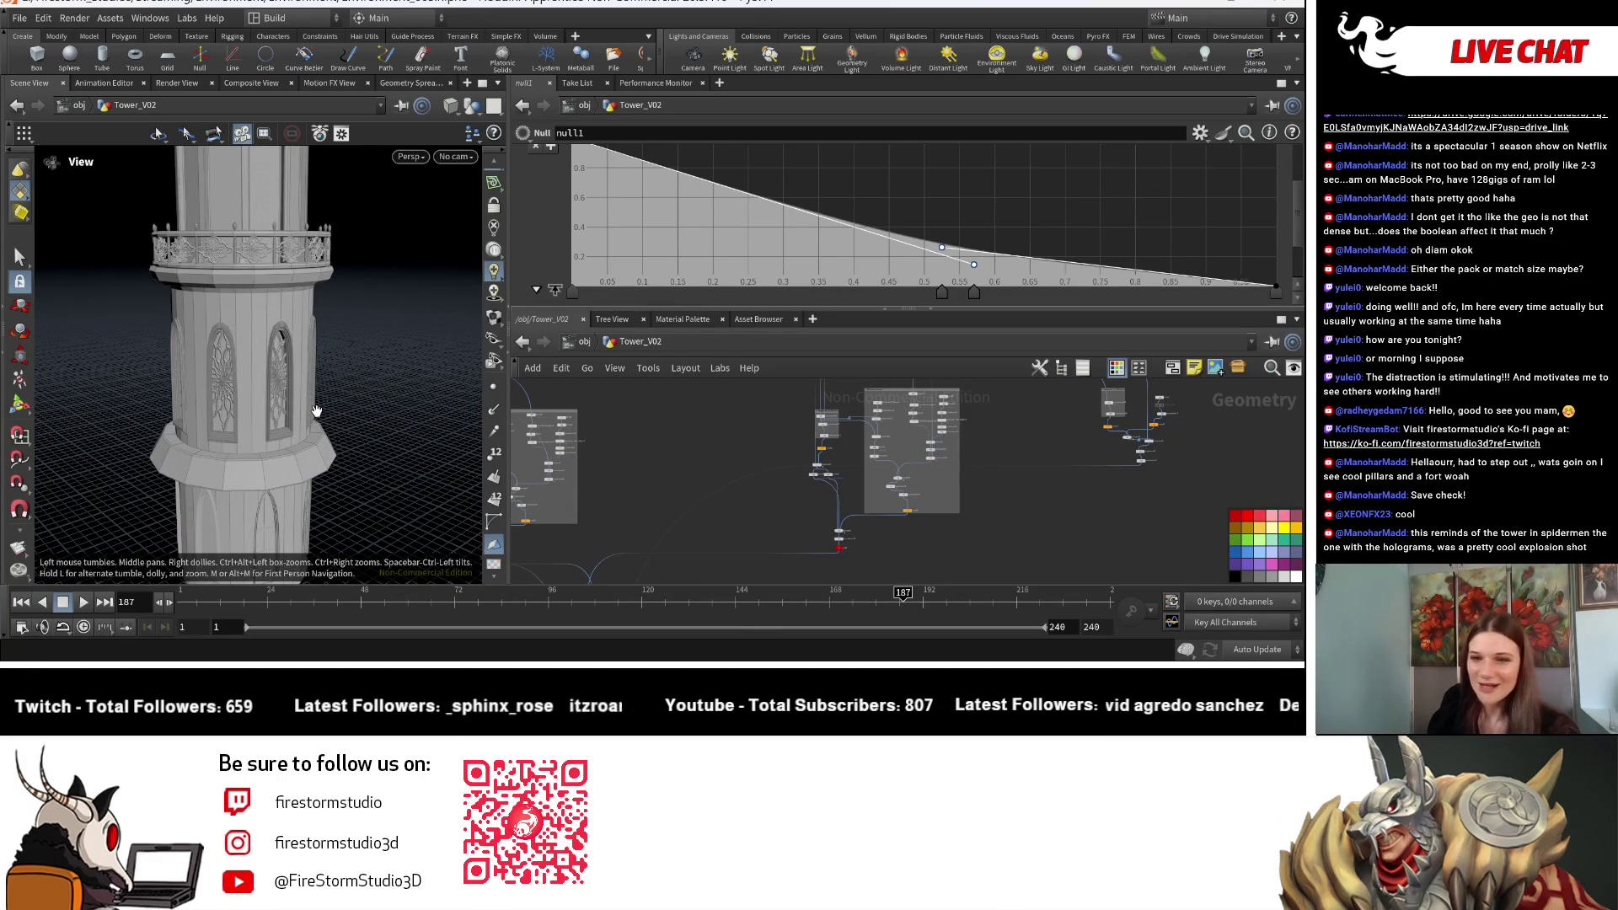
pyautogui.moveTo(316, 411); pyautogui.dragTo(311, 398)
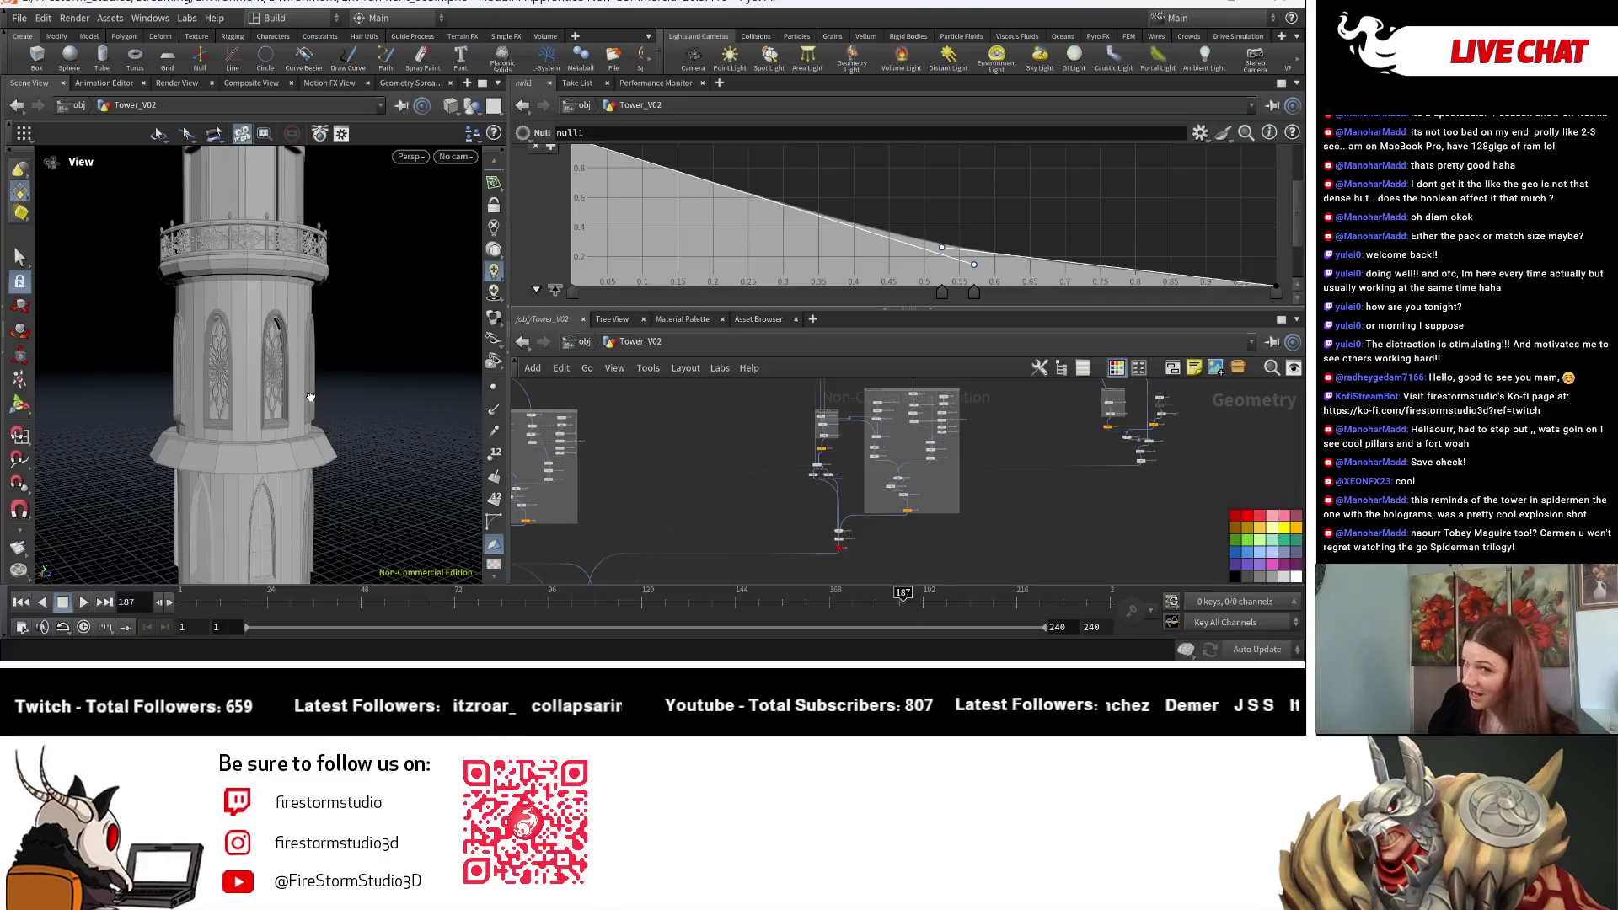
pyautogui.press('s')
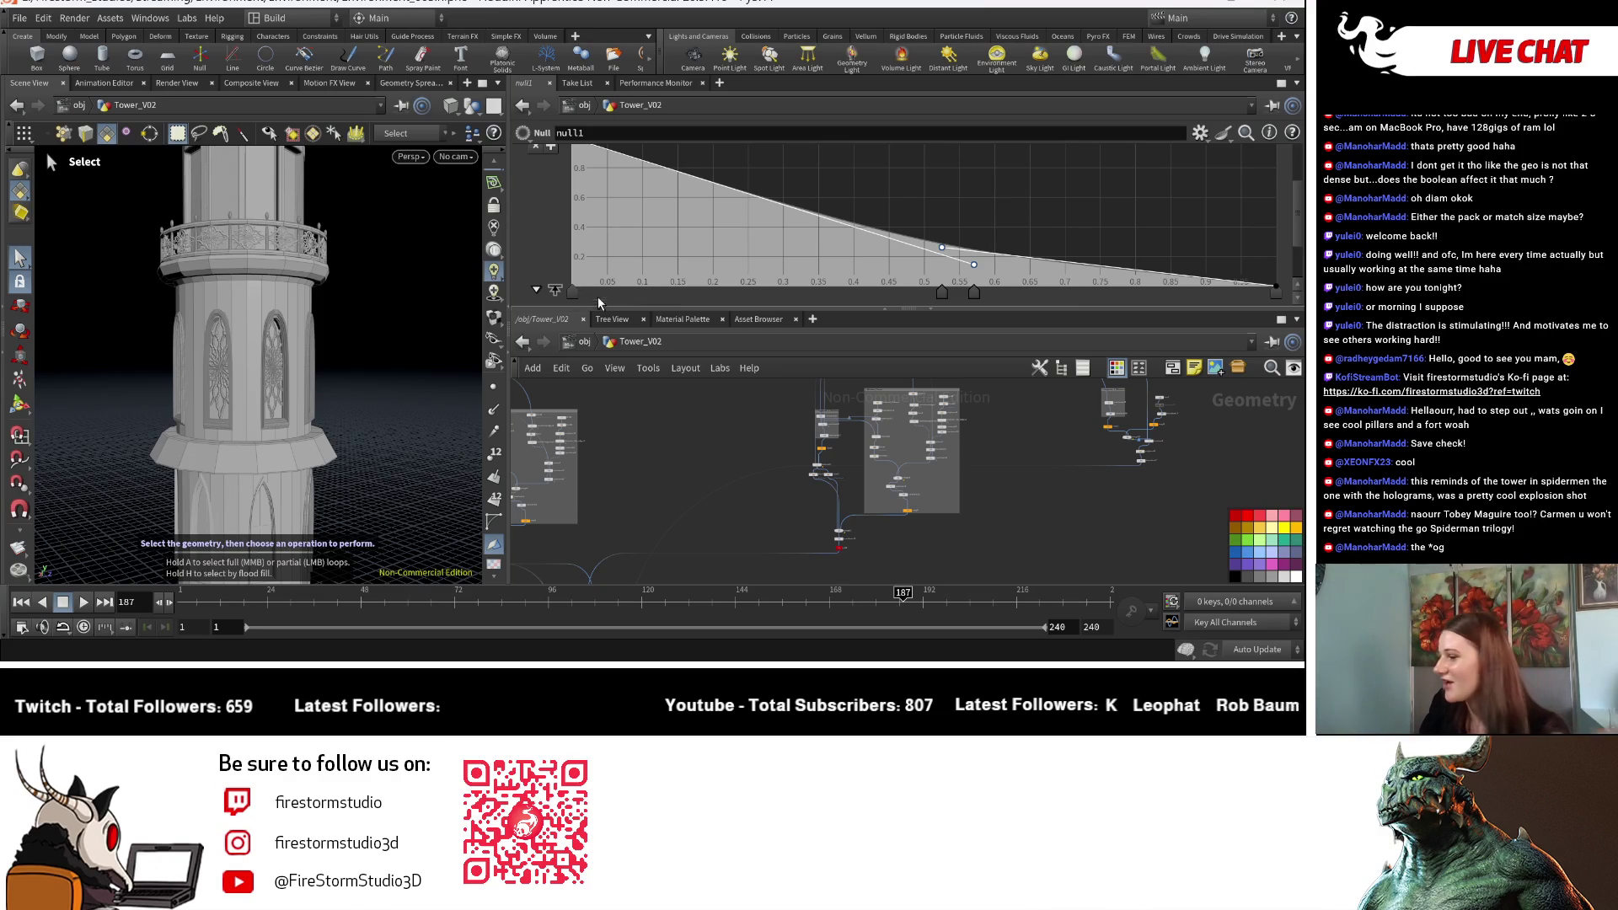
pyautogui.scroll(3, 691, 433)
pyautogui.scroll(3, 693, 435)
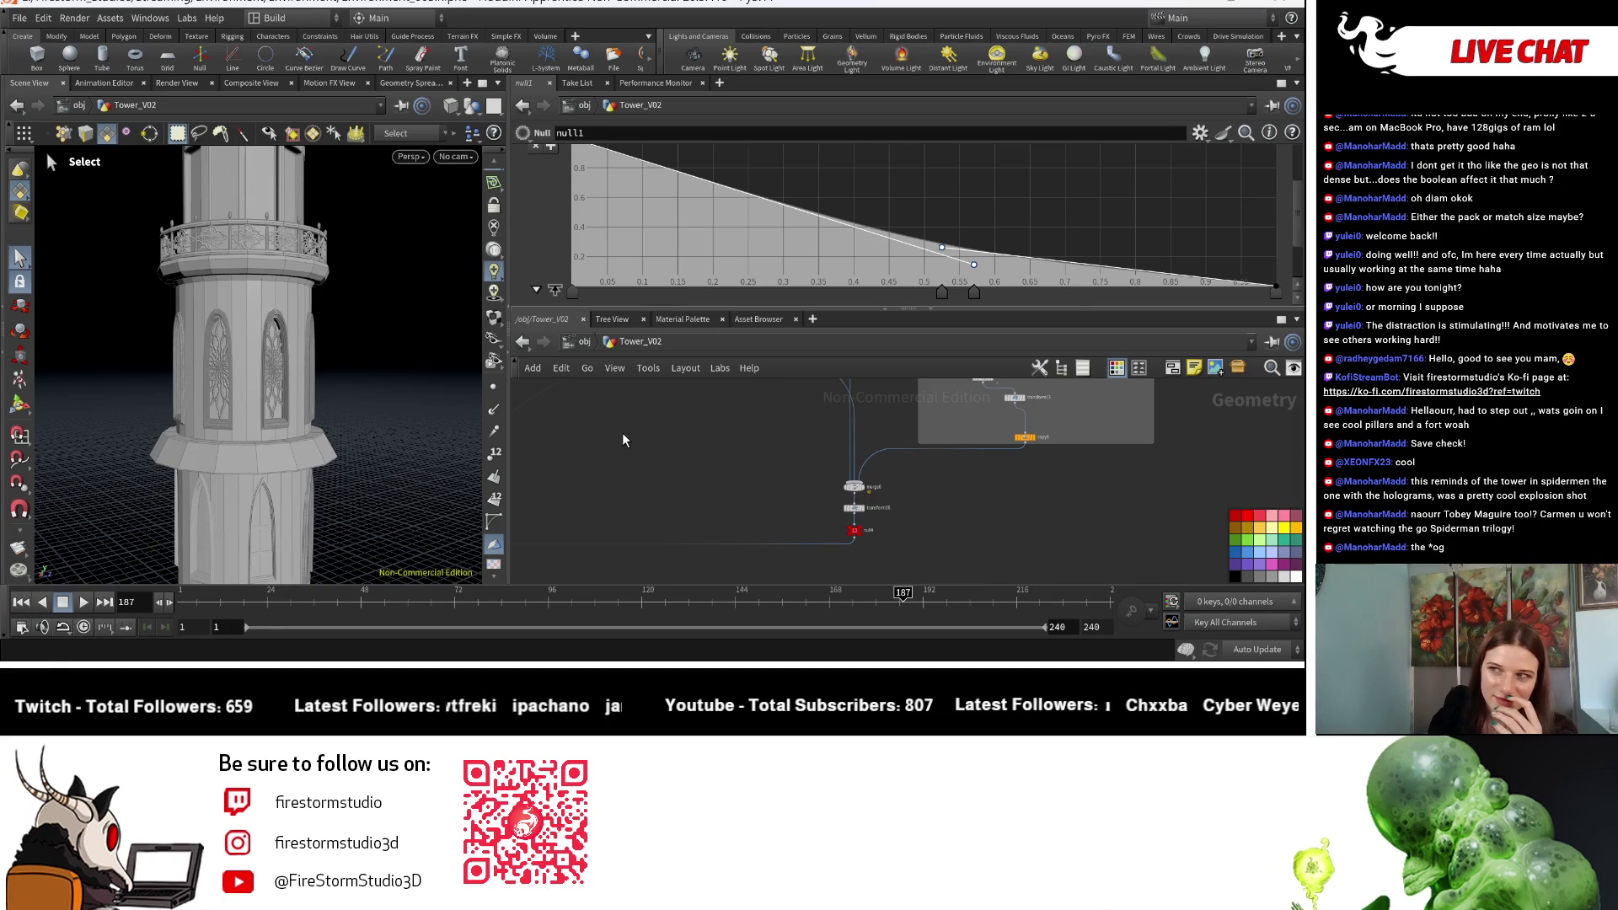
# Step: Select null4 to review Window_Count 8, Rotation 35 and Height 1.5
pyautogui.scroll(3, 760, 490)
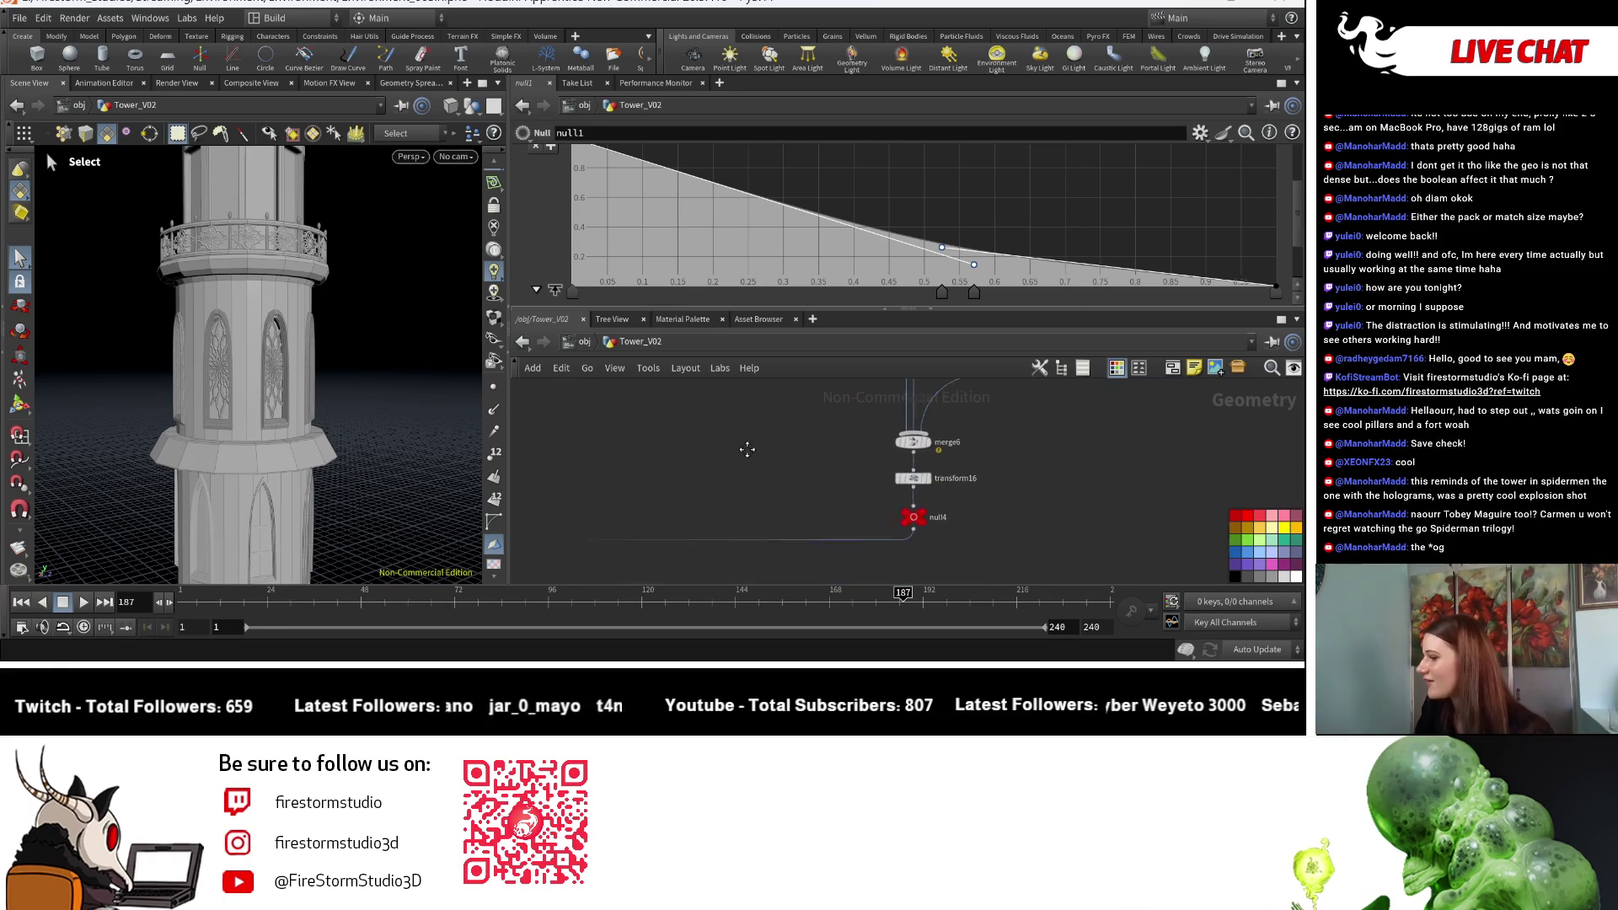
pyautogui.scroll(-2, 765, 451)
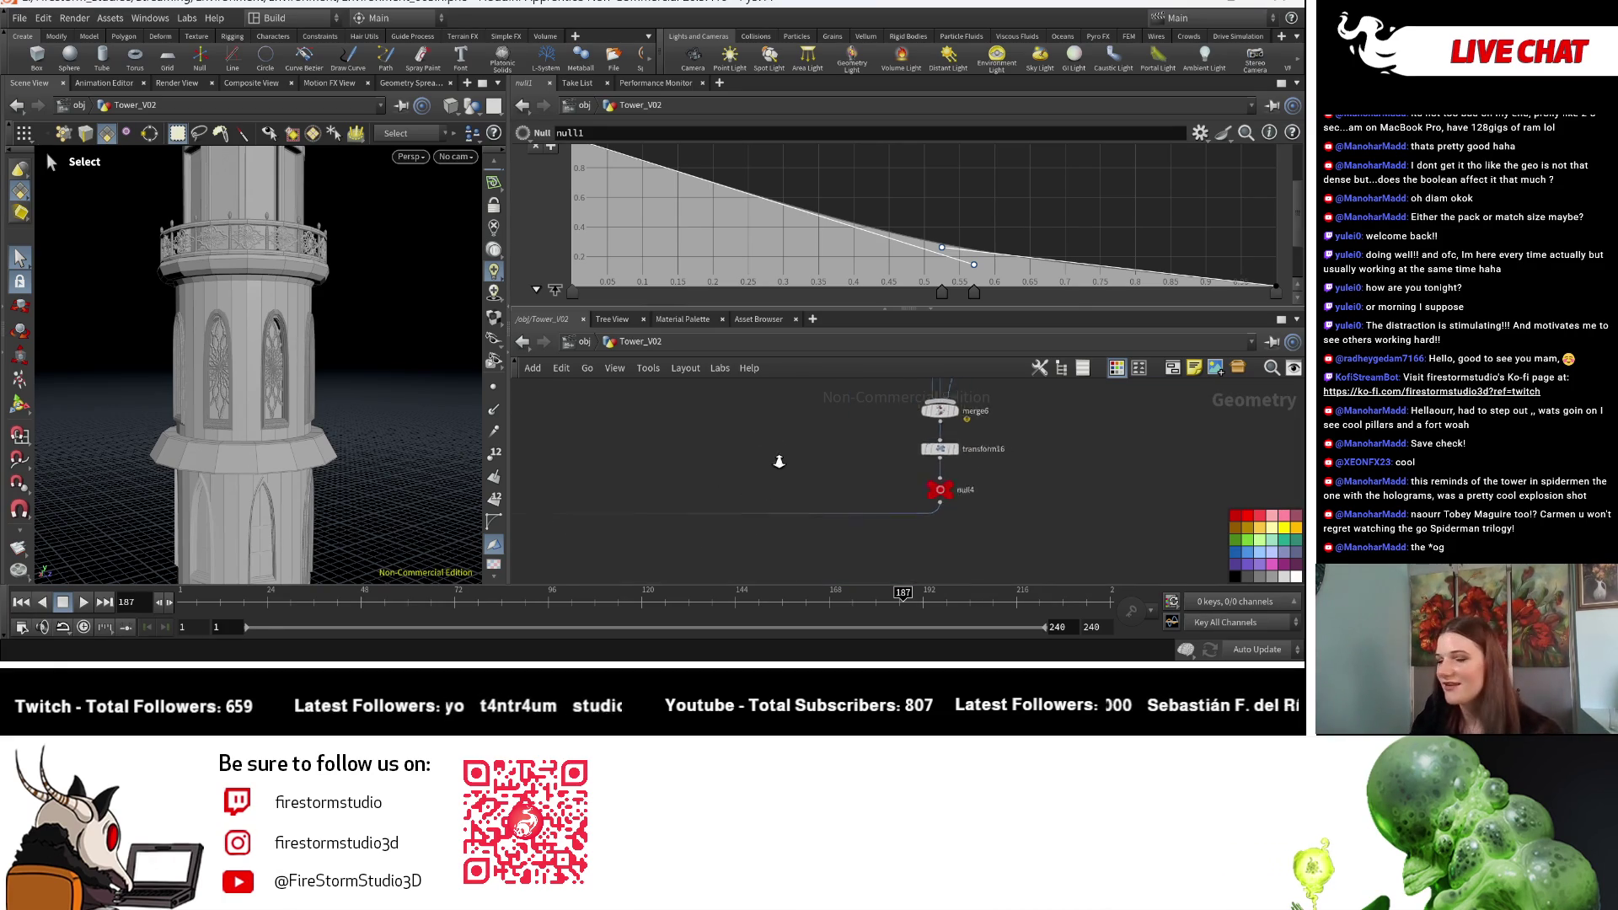
pyautogui.moveTo(757, 464)
pyautogui.mouseDown(button='middle')
pyautogui.moveTo(1053, 548)
pyautogui.moveTo(730, 523)
pyautogui.moveTo(733, 488)
pyautogui.moveTo(781, 549)
pyautogui.mouseUp(button='middle')
pyautogui.scroll(5, 925, 536)
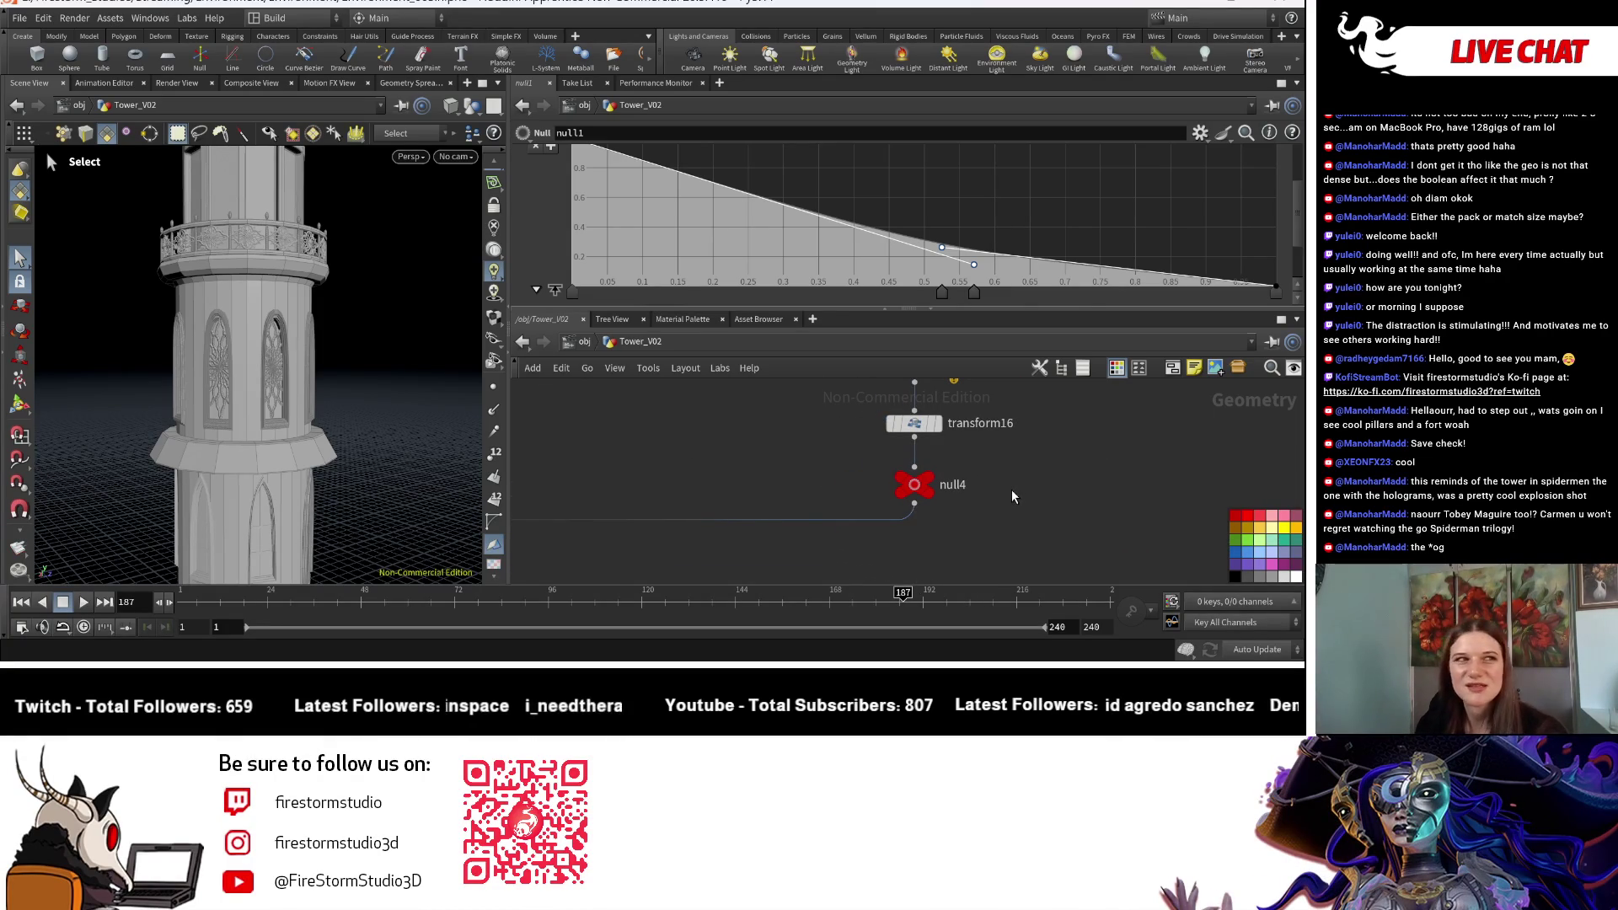
pyautogui.moveTo(1010, 489); pyautogui.dragTo(1023, 509, button='middle')
pyautogui.scroll(2, 1001, 552)
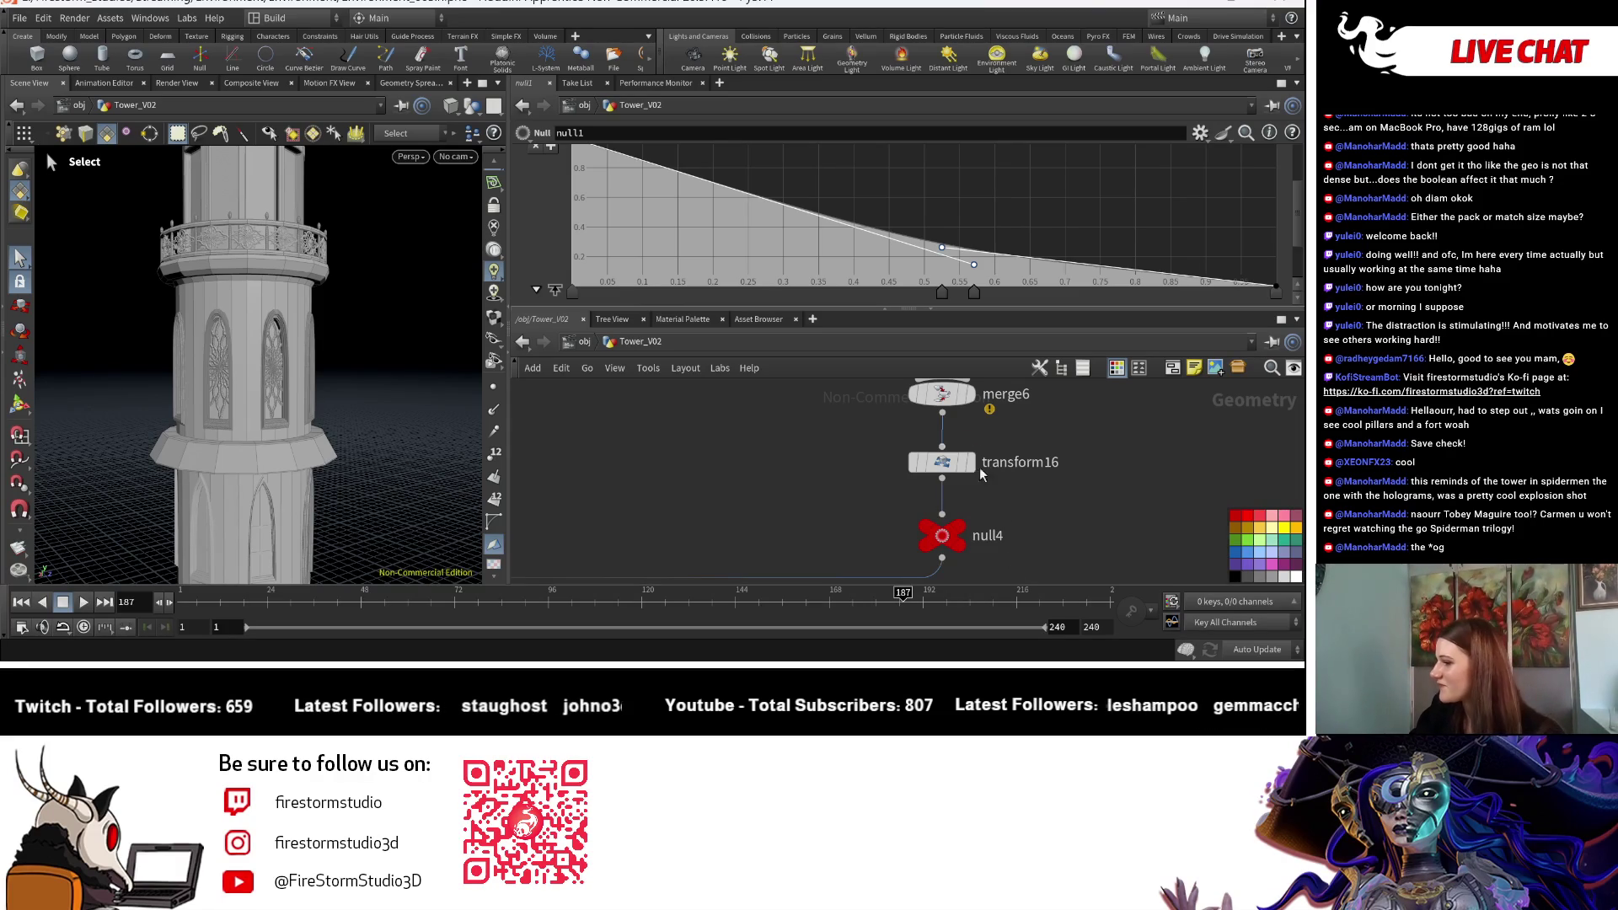
pyautogui.scroll(-2, 925, 543)
pyautogui.click(942, 497)
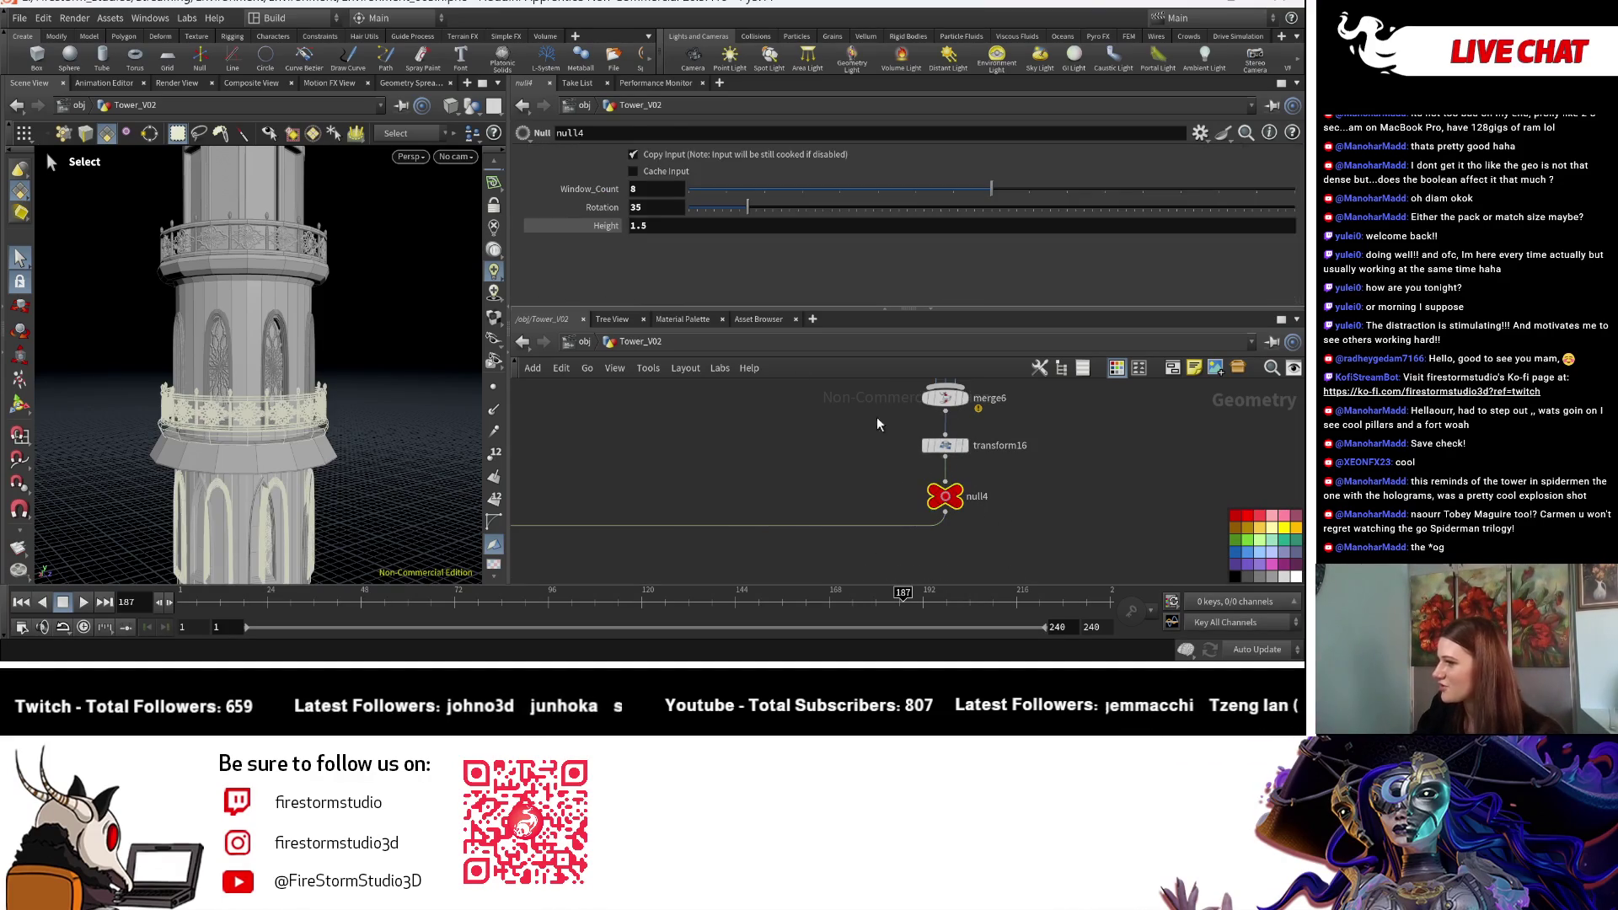
# Step: Orbit out from the tower and open the TAB node menu beside transform7
pyautogui.moveTo(760, 459); pyautogui.dragTo(794, 492, button='middle')
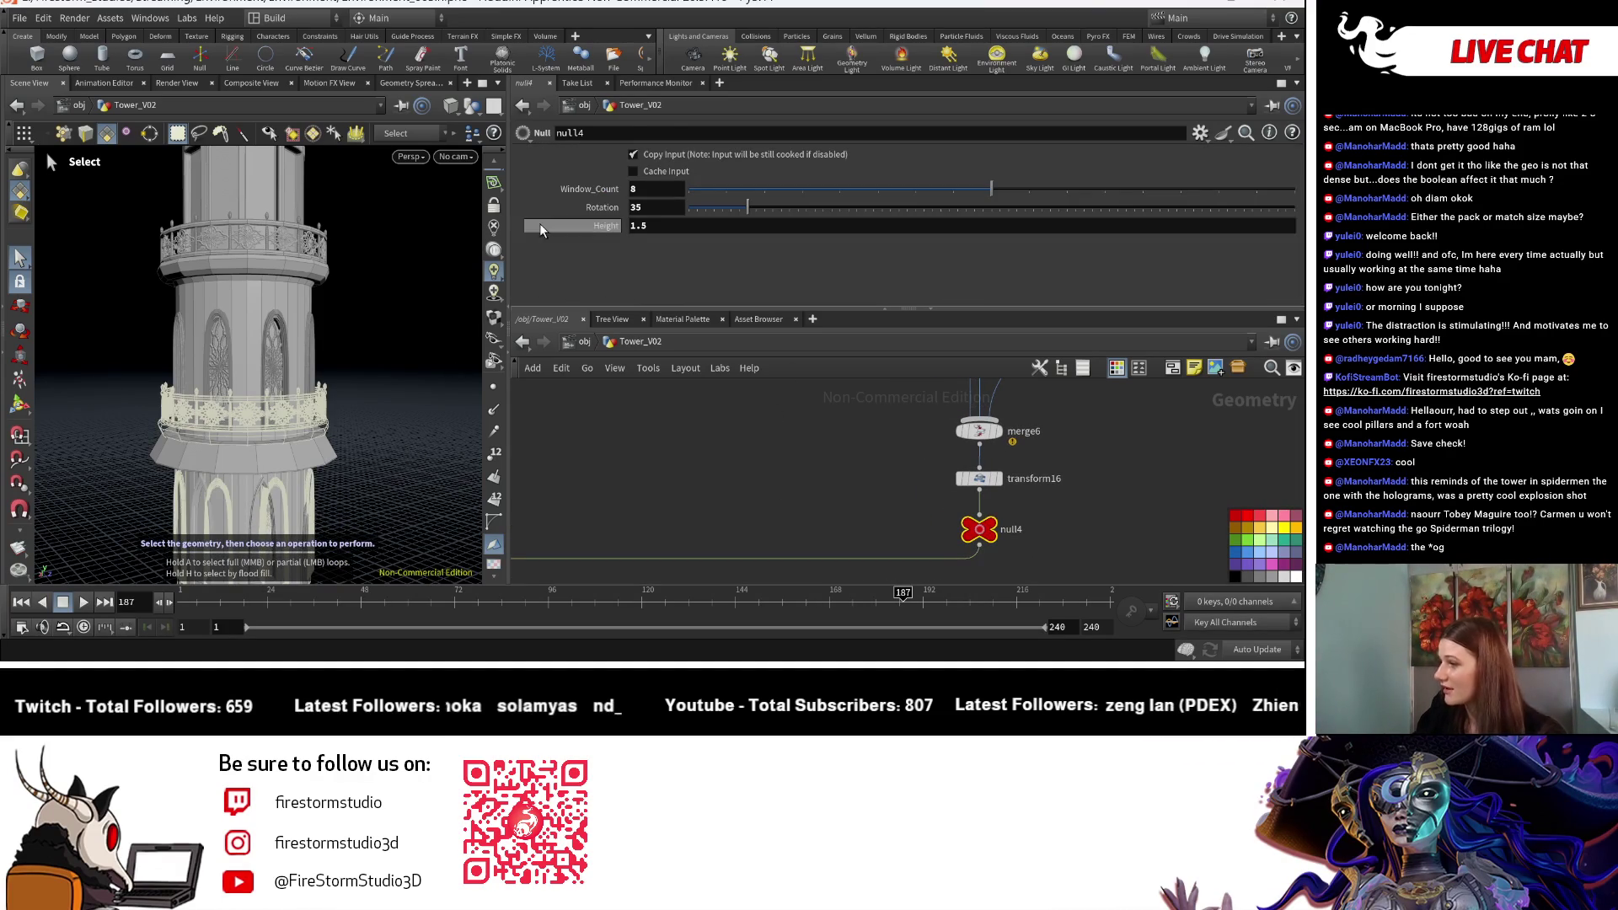
pyautogui.press('Escape')
pyautogui.moveTo(352, 341)
pyautogui.mouseDown()
pyautogui.moveTo(422, 404)
pyautogui.moveTo(831, 451)
pyautogui.mouseUp()
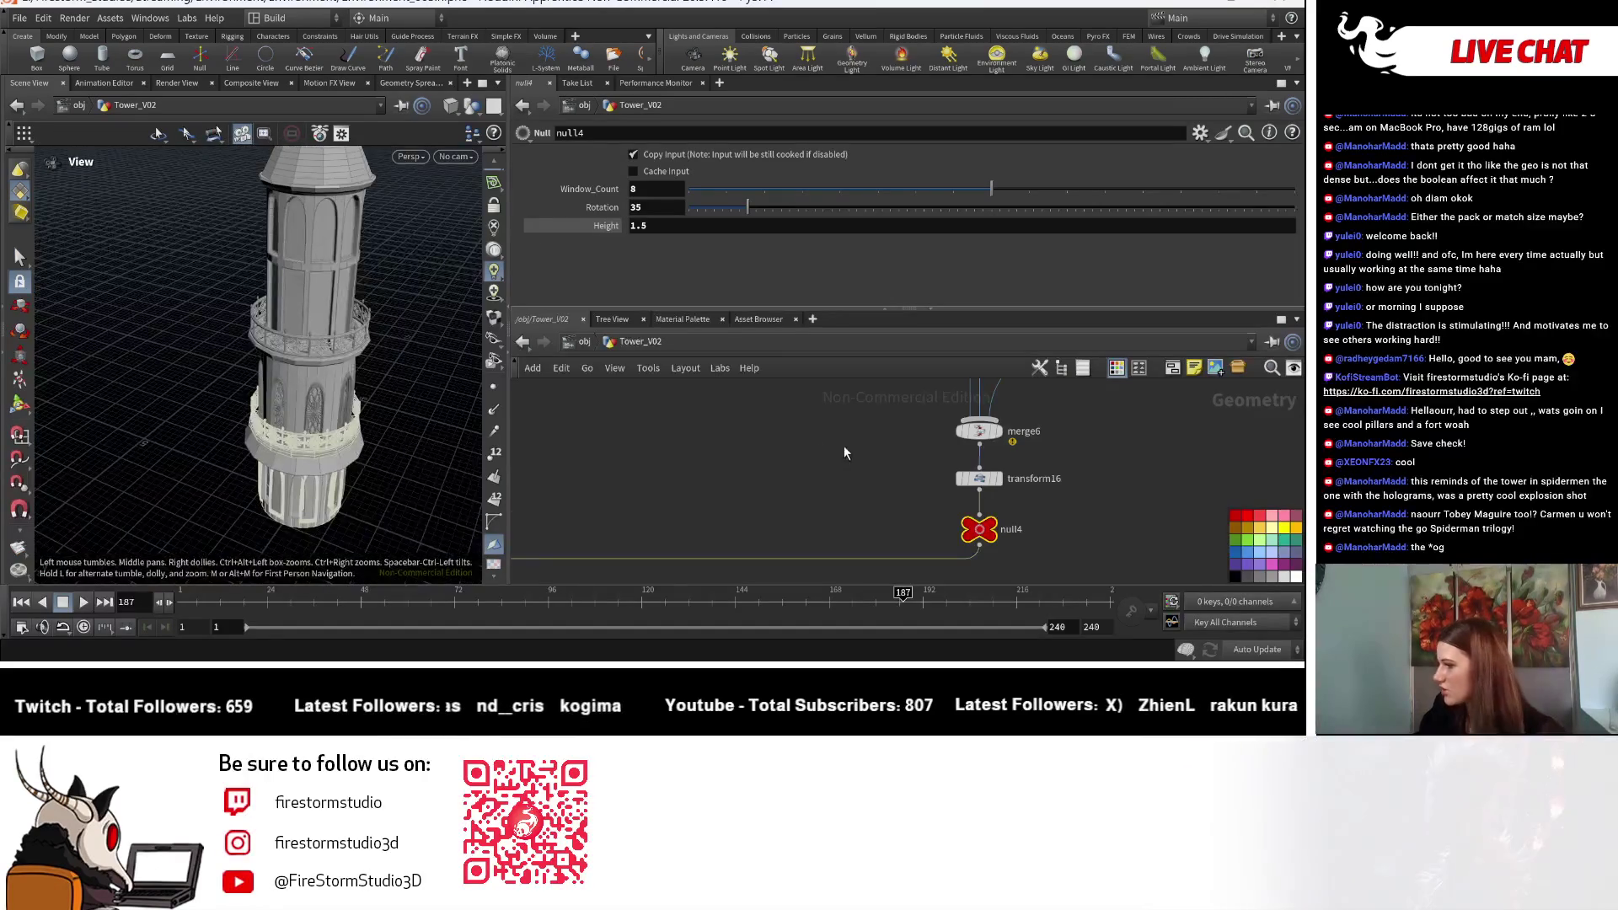
pyautogui.scroll(-3, 556, 528)
pyautogui.scroll(3, 556, 529)
pyautogui.moveTo(556, 529)
pyautogui.mouseDown(button='middle')
pyautogui.moveTo(692, 543)
pyautogui.moveTo(900, 434)
pyautogui.moveTo(807, 505)
pyautogui.mouseUp(button='middle')
pyautogui.press('Tab')
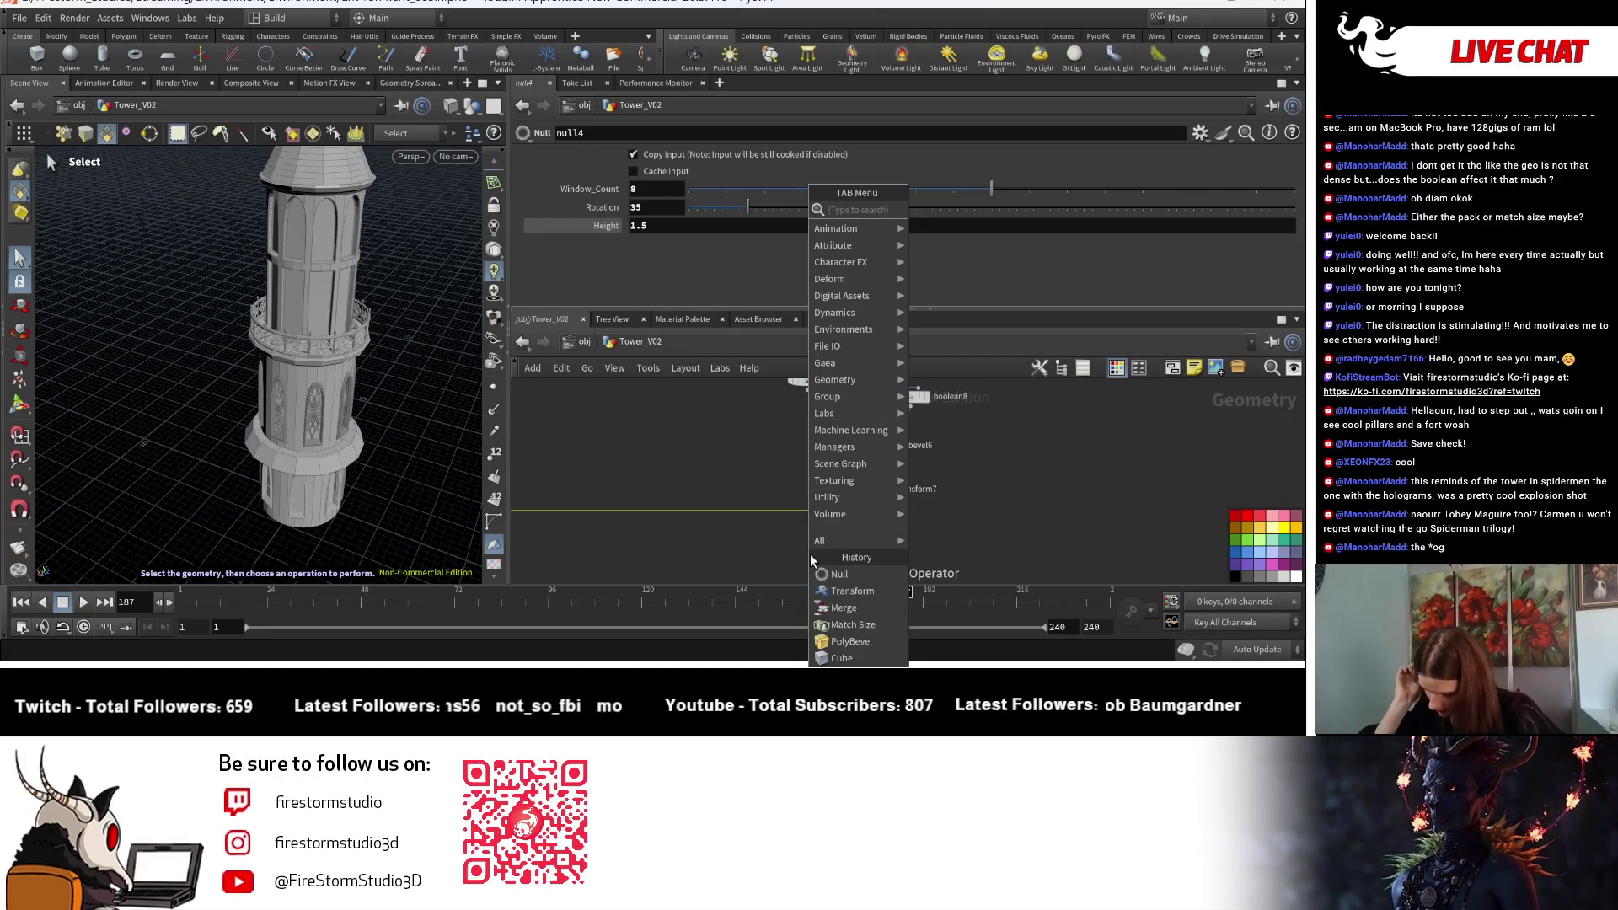
# Step: Add a Null node, null6, below transform7 and colour it red
pyautogui.write('null')
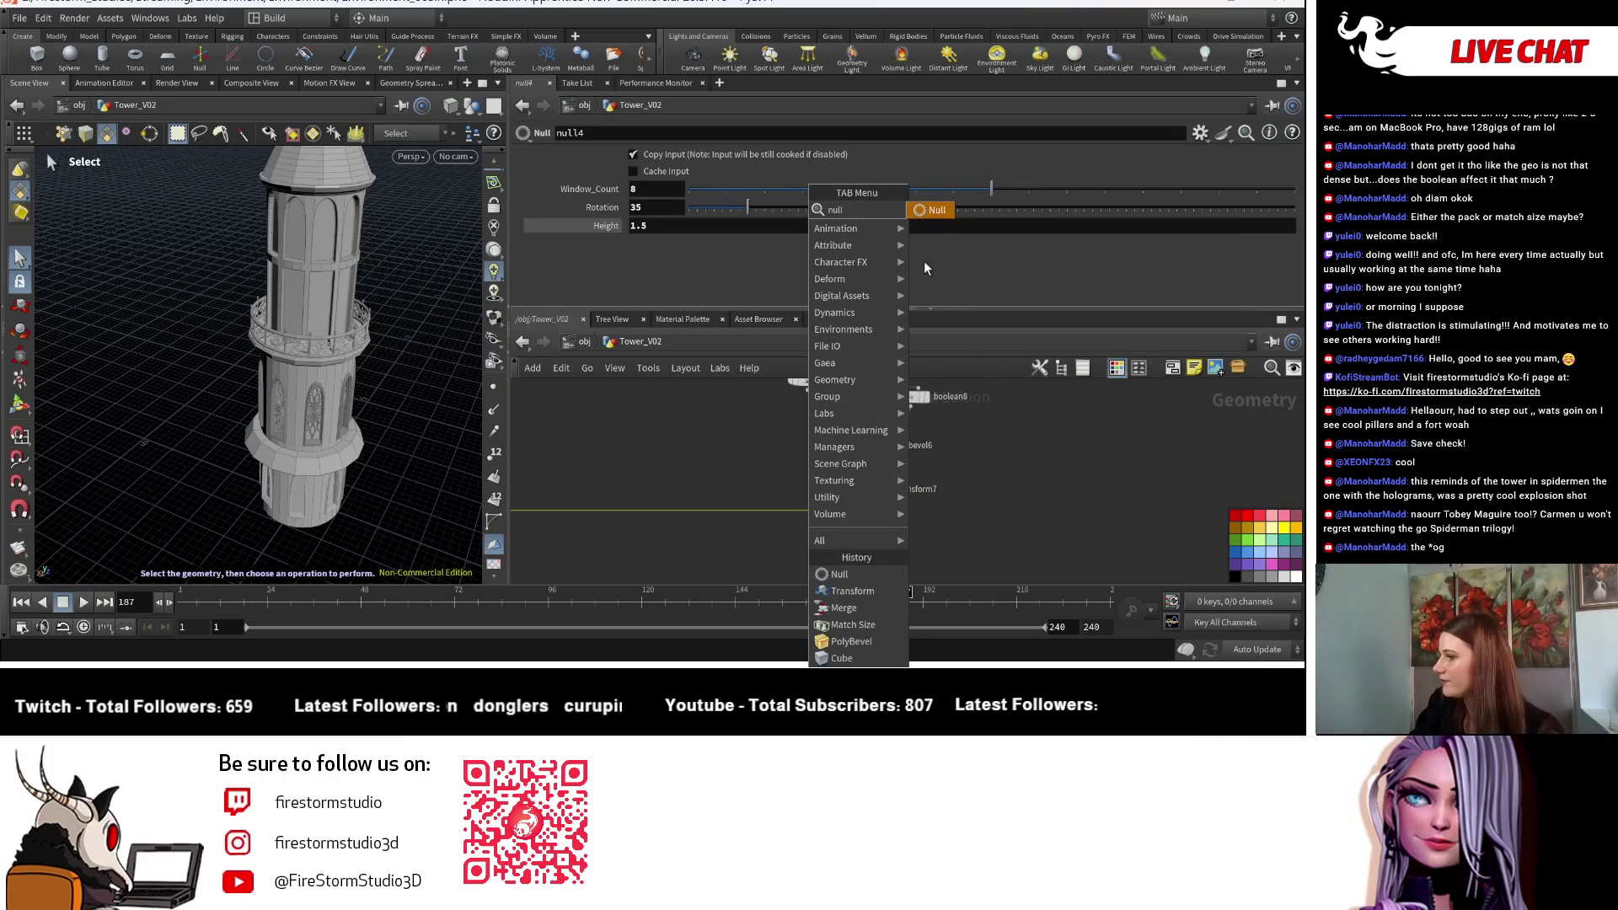
pyautogui.click(933, 210)
pyautogui.click(915, 548)
pyautogui.scroll(3, 916, 549)
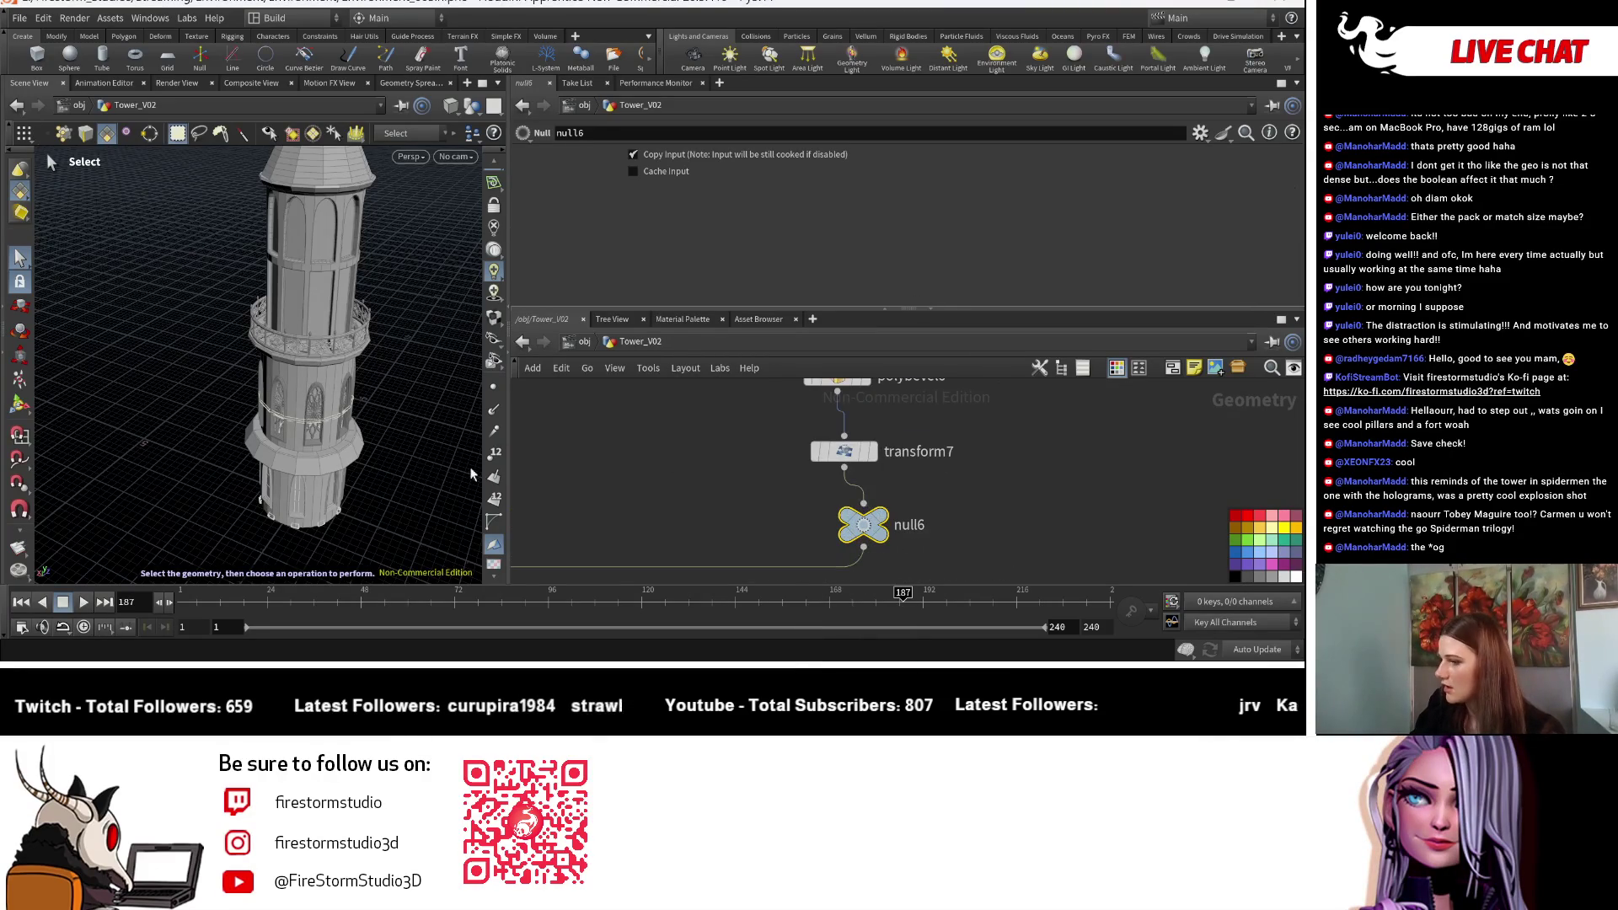
pyautogui.press('Escape')
pyautogui.moveTo(388, 472); pyautogui.dragTo(413, 497)
pyautogui.scroll(2, 413, 497)
pyautogui.press('s')
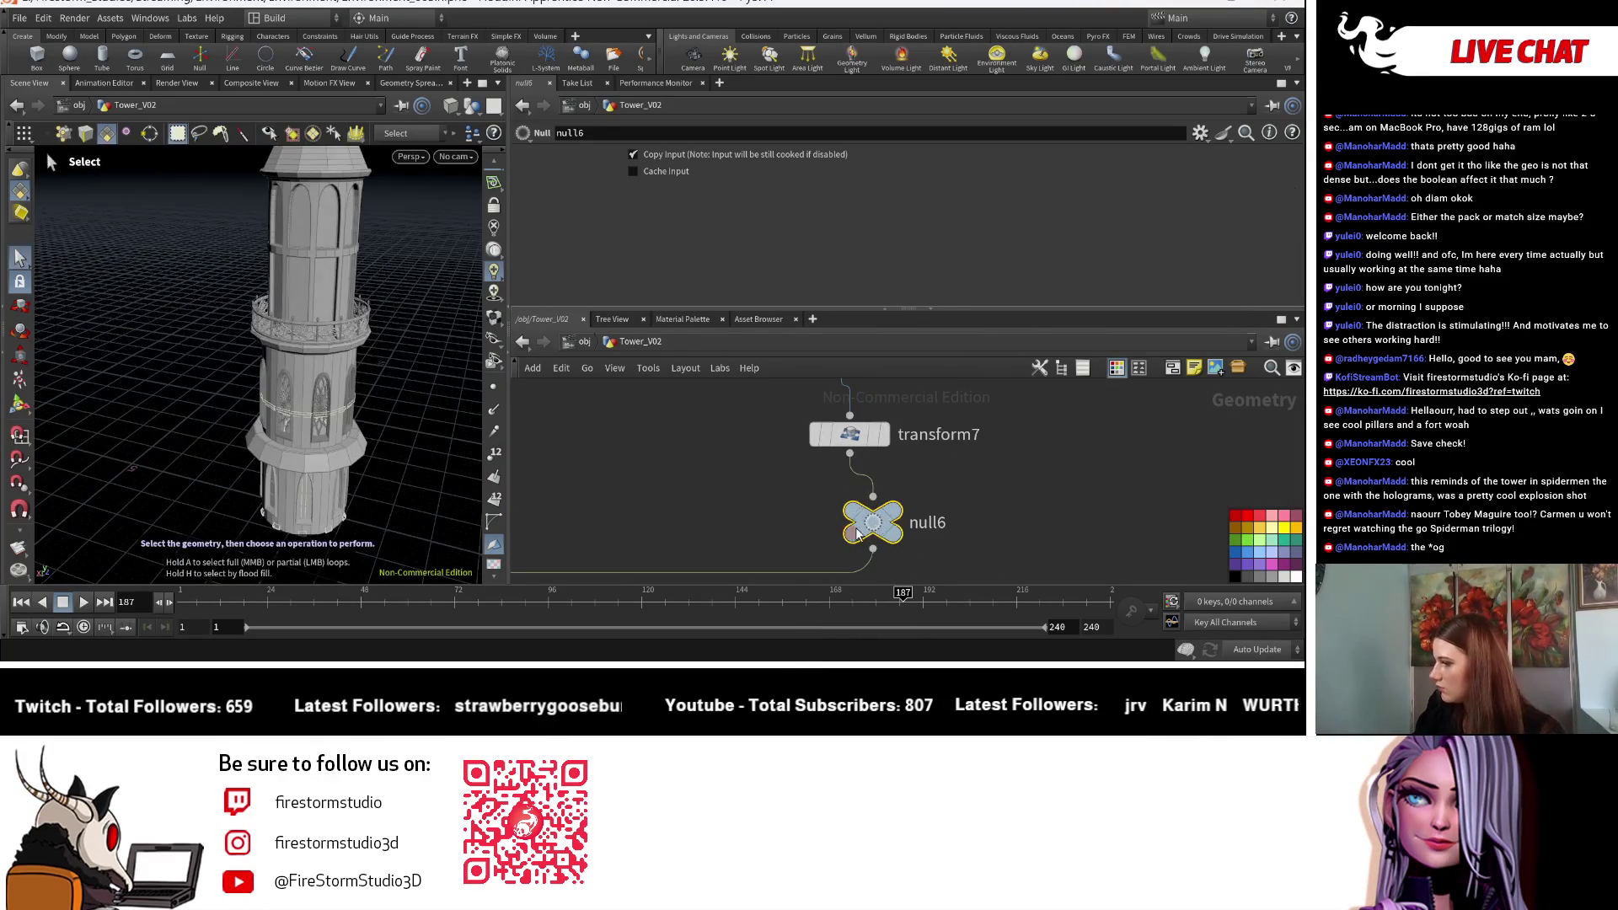
pyautogui.click(1241, 514)
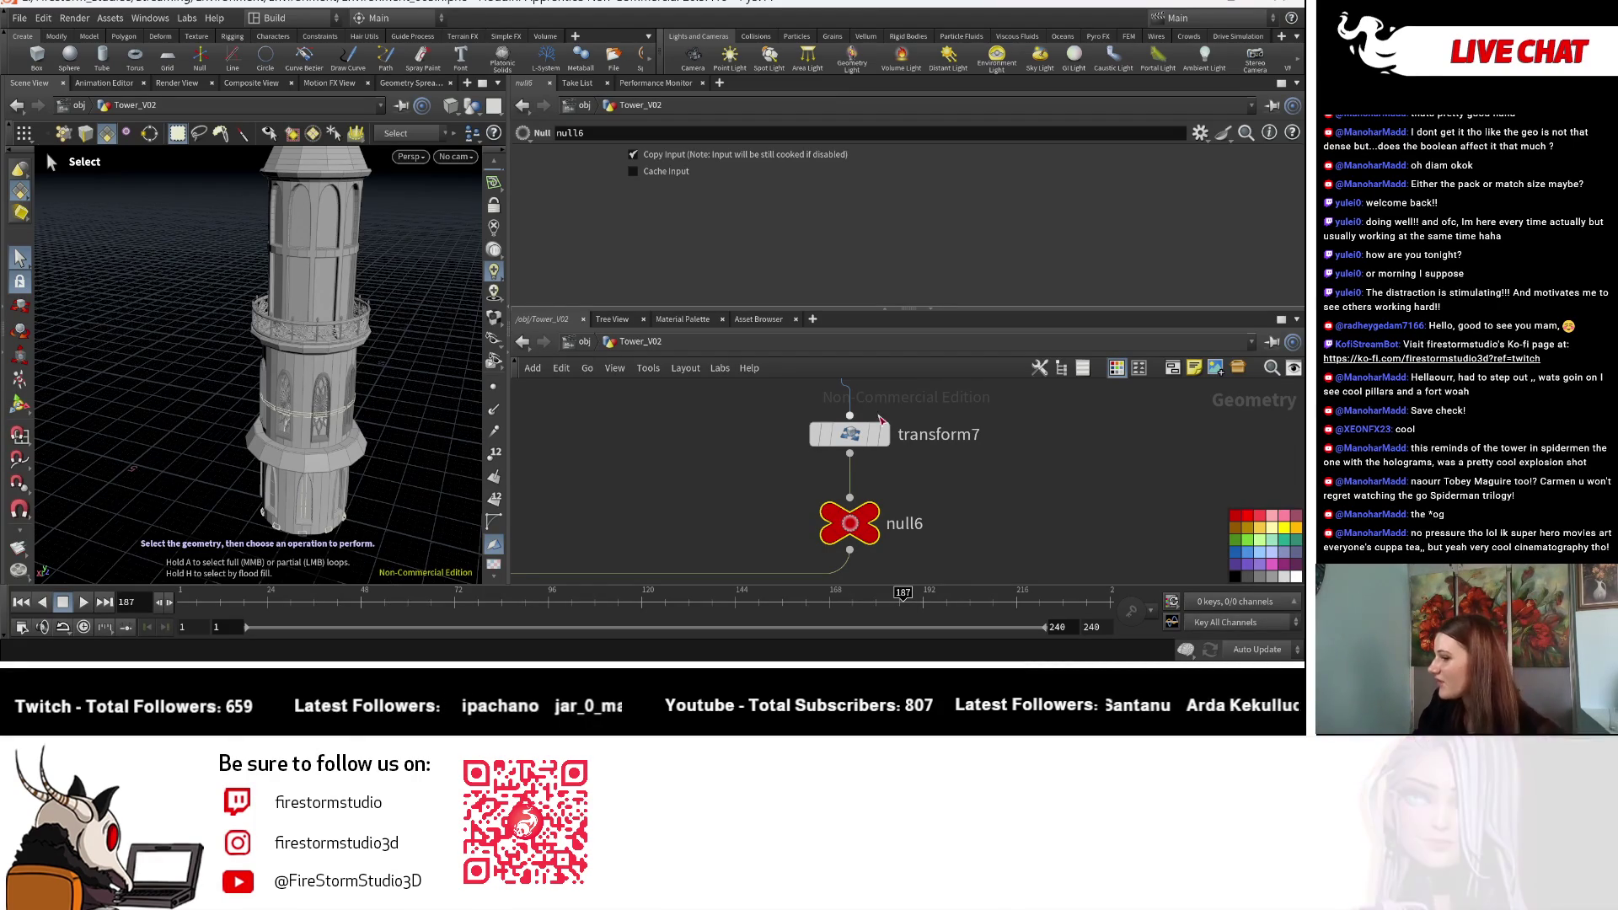
# Step: Open null6's Edit Parameter Interface dialog from the Parameter pane's gear menu
pyautogui.moveTo(725, 485); pyautogui.dragTo(733, 503, button='middle')
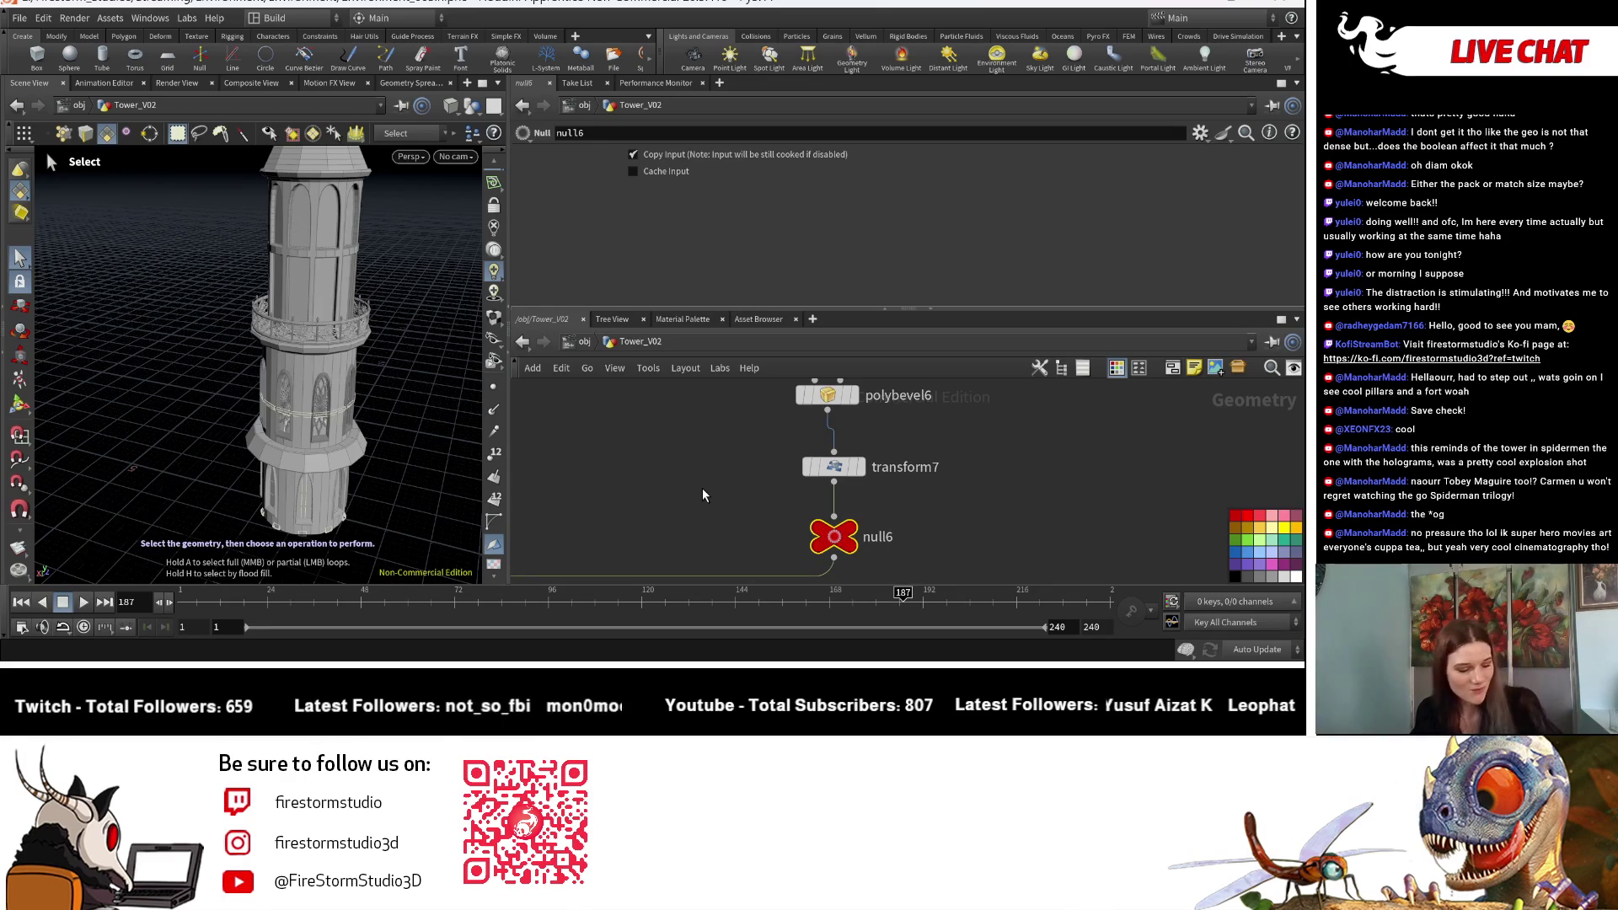
pyautogui.scroll(-2, 940, 535)
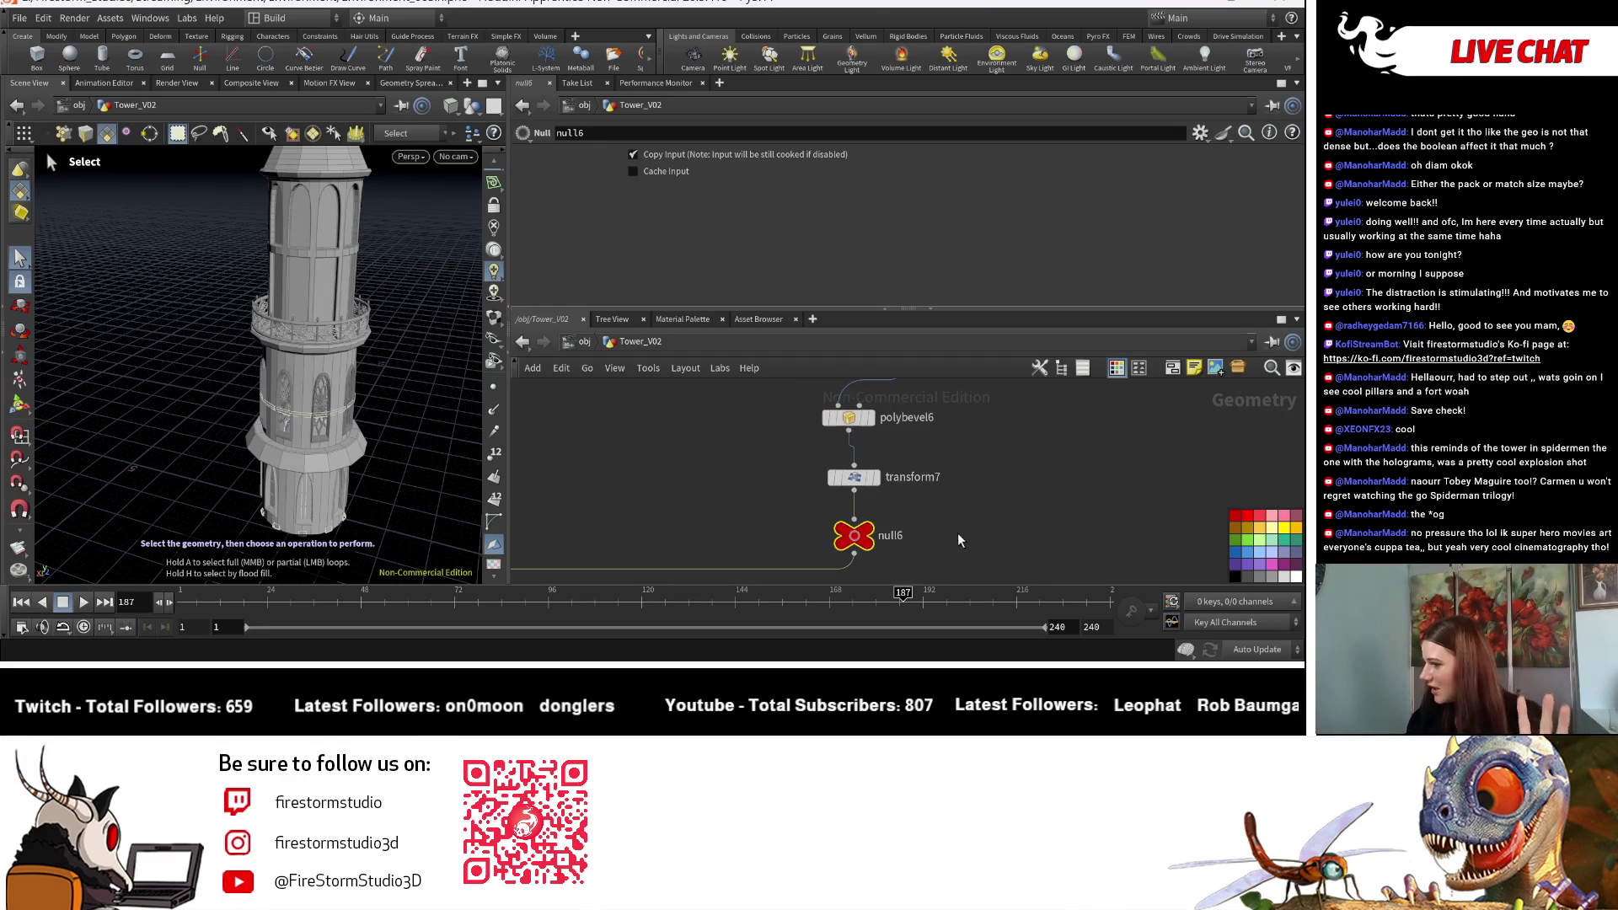
pyautogui.click(1200, 132)
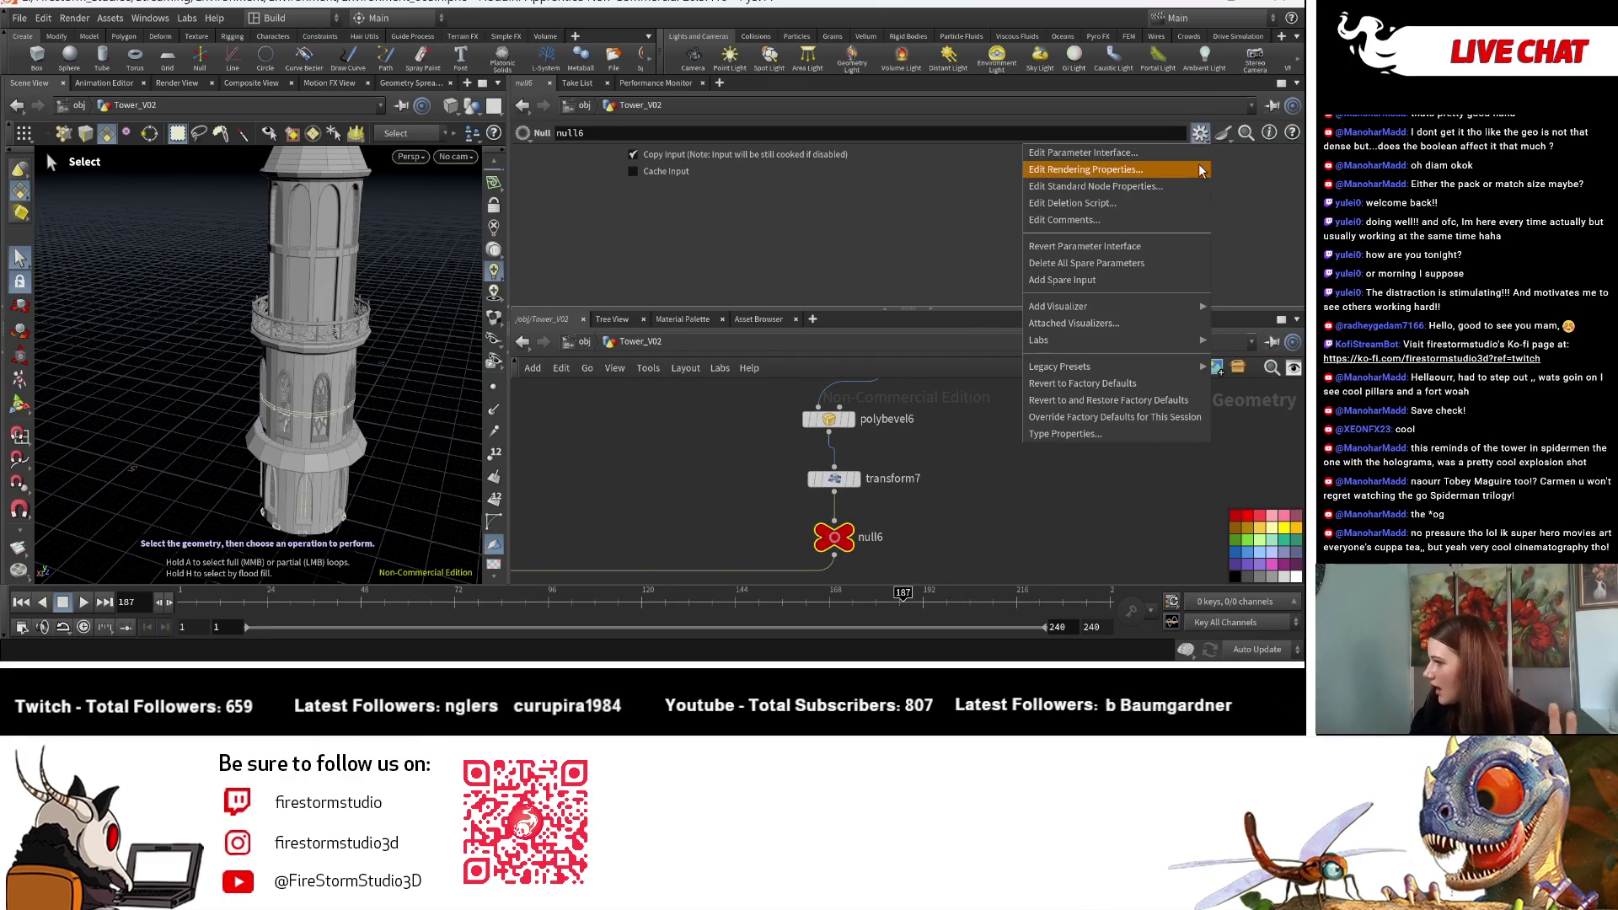
pyautogui.click(1170, 155)
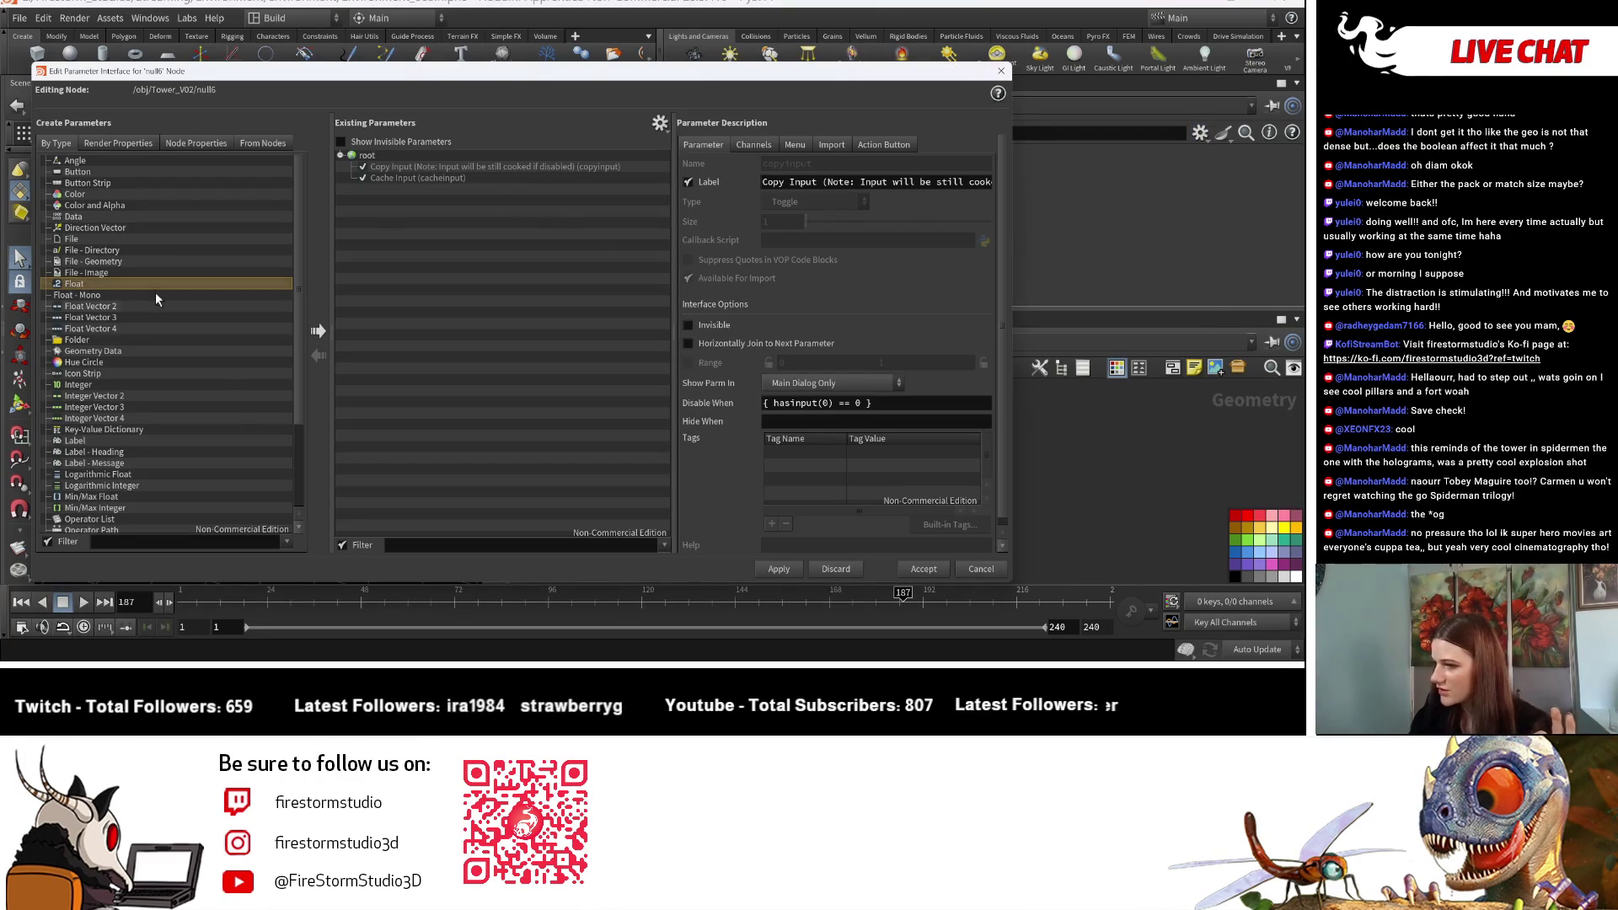
# Step: Add a float parameter to null6, keep the name newparameter, and label it Height
pyautogui.click(317, 330)
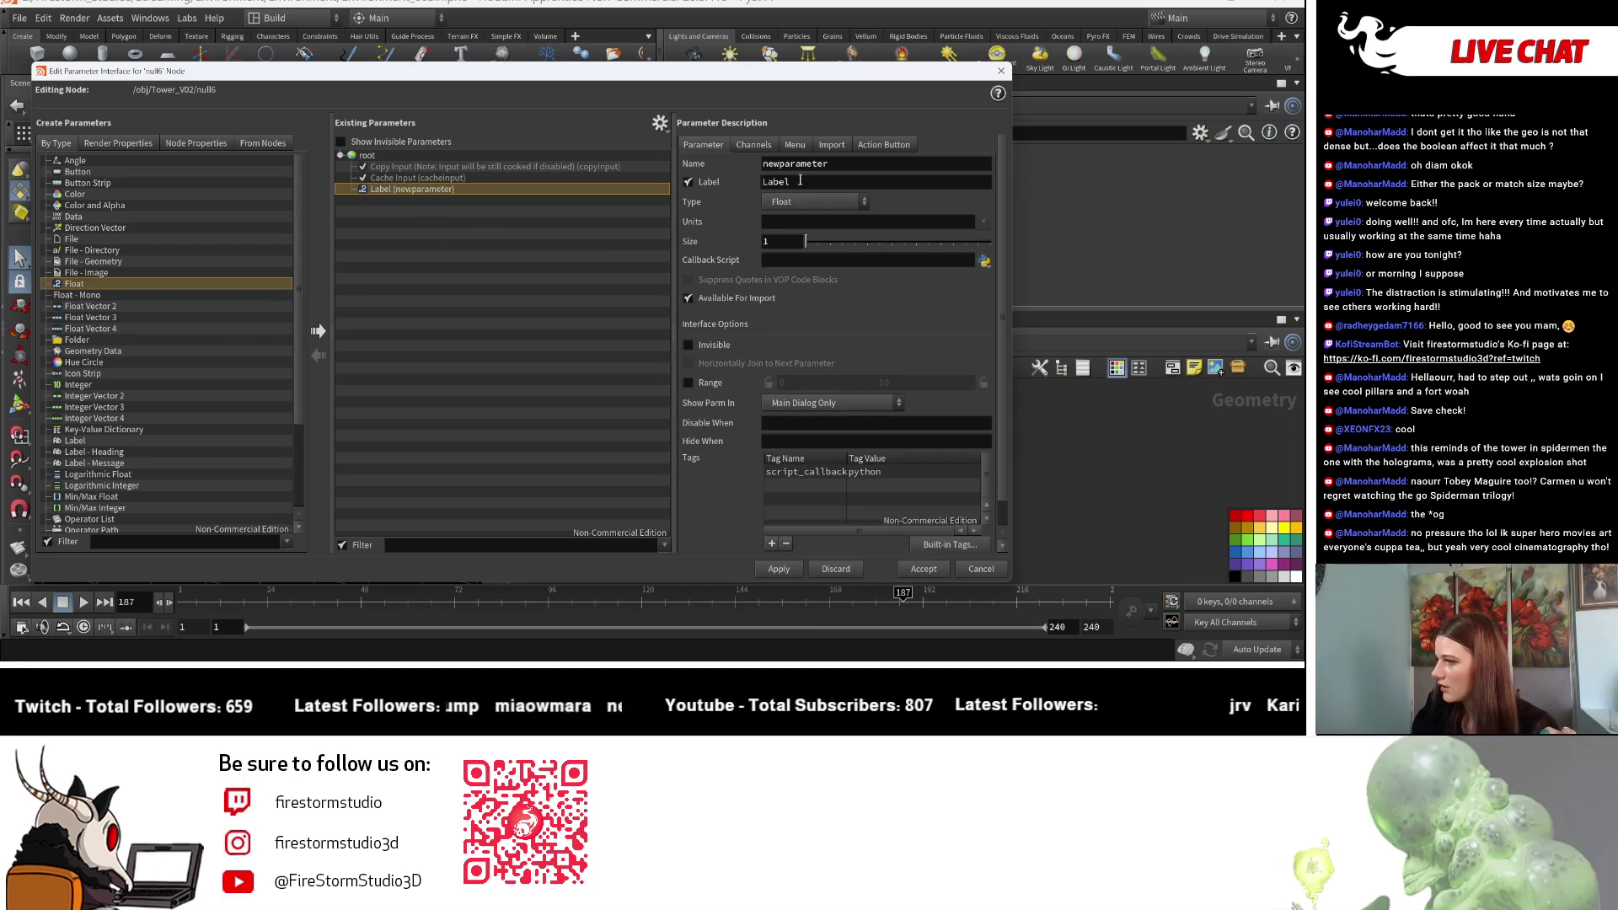
pyautogui.doubleClick(828, 165)
pyautogui.press('Home')
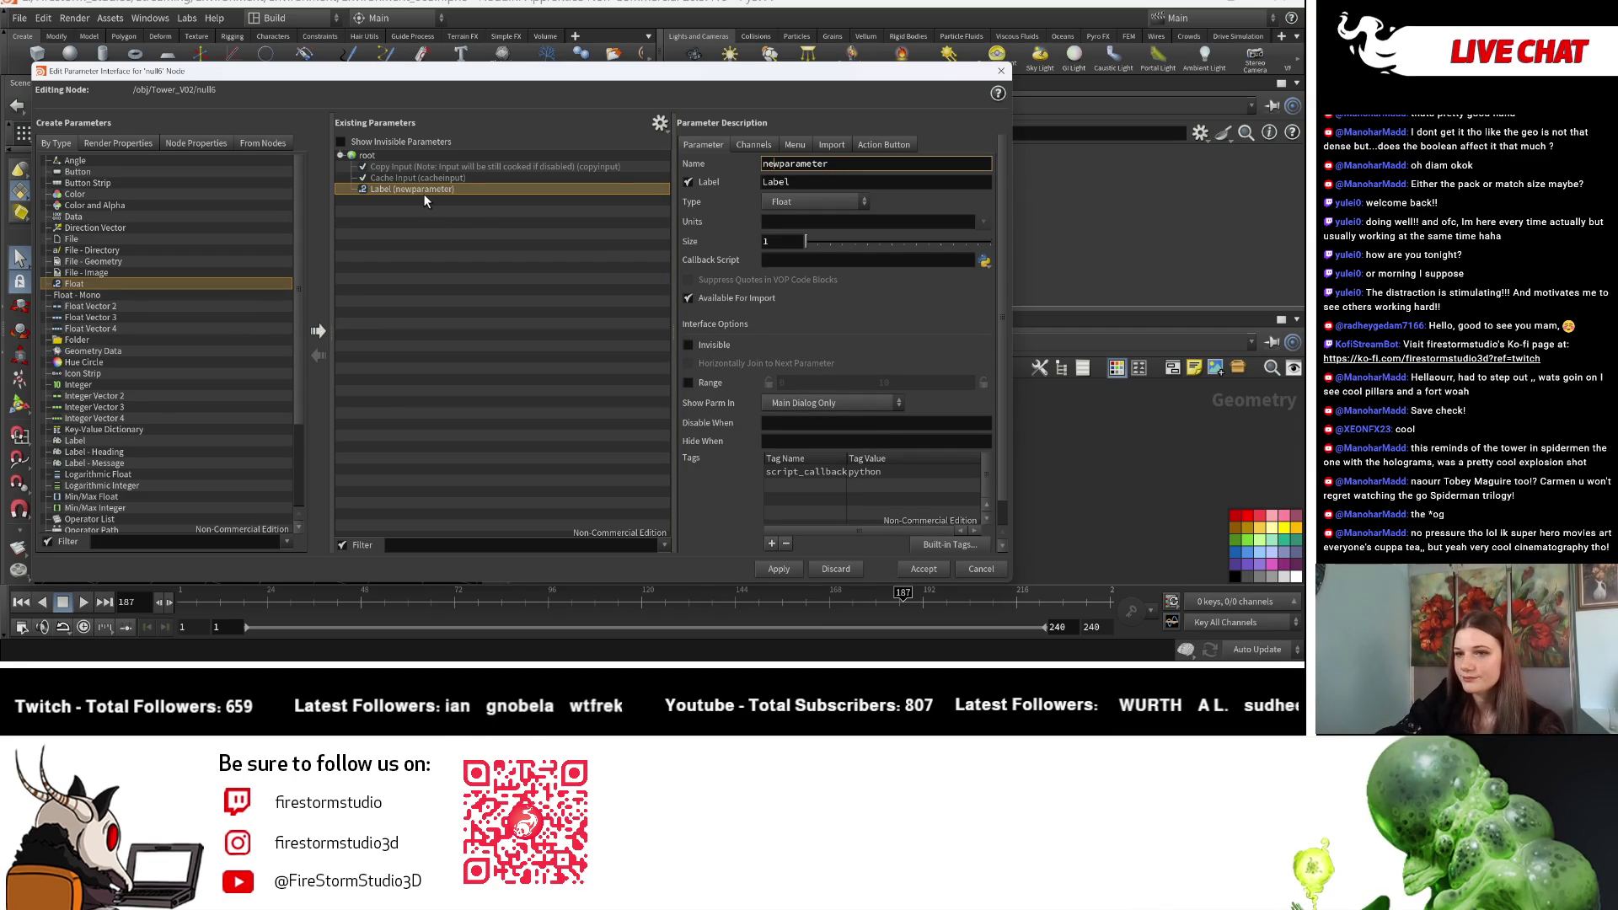
pyautogui.press('BackSpace')
pyautogui.press('BackSpace')
pyautogui.press('BackSpace')
pyautogui.write('Segme')
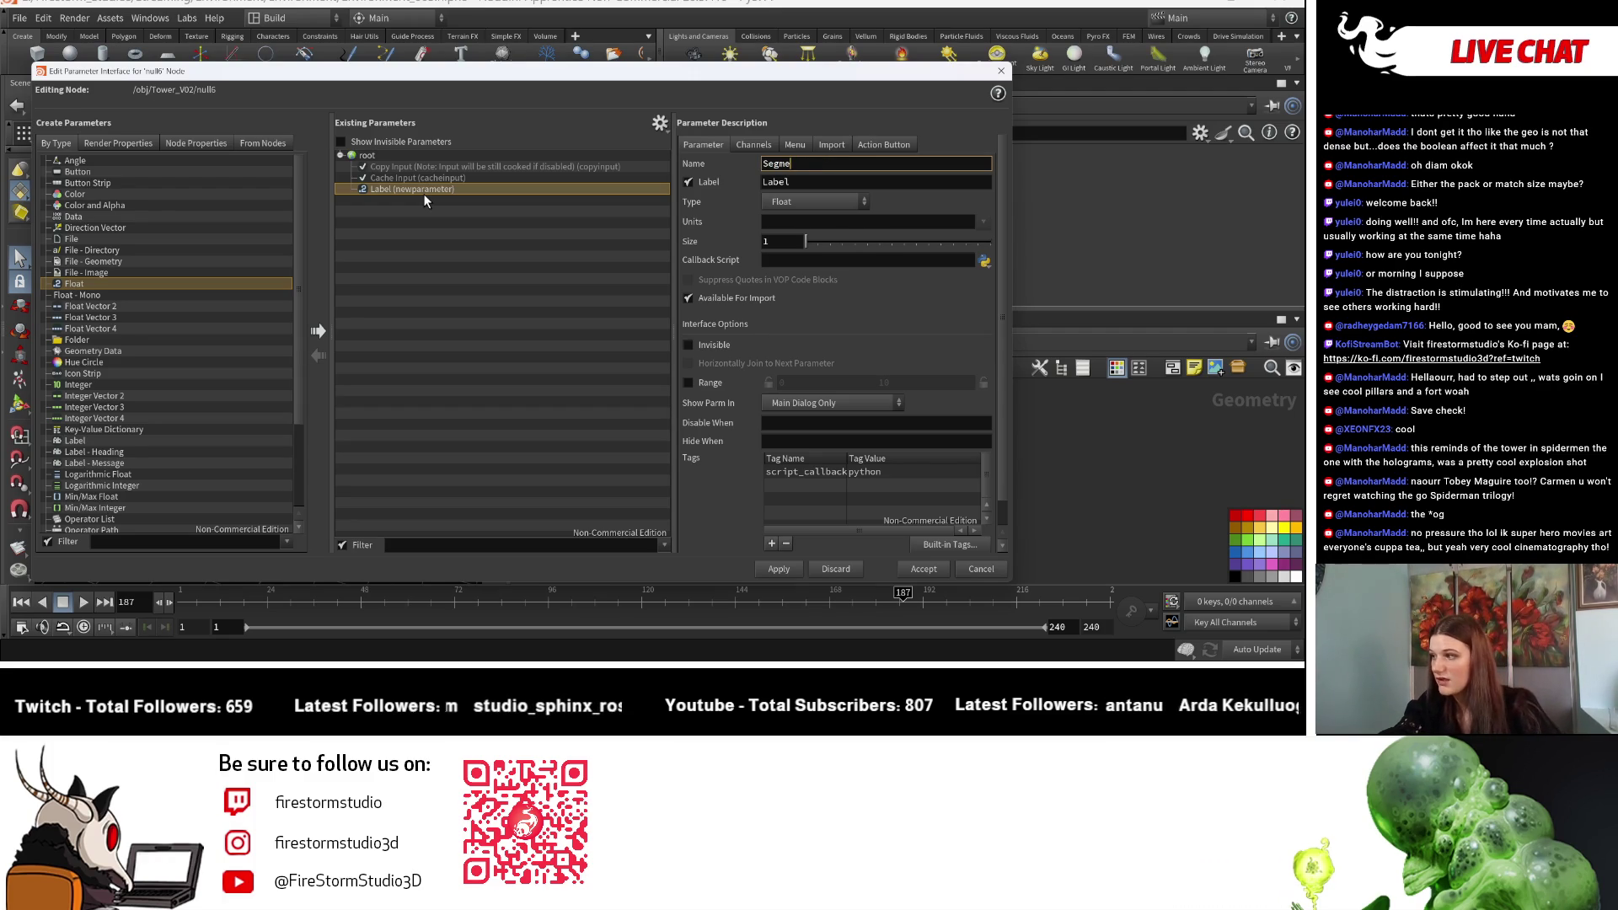
pyautogui.press('BackSpace')
pyautogui.press('BackSpace')
pyautogui.press('BackSpace')
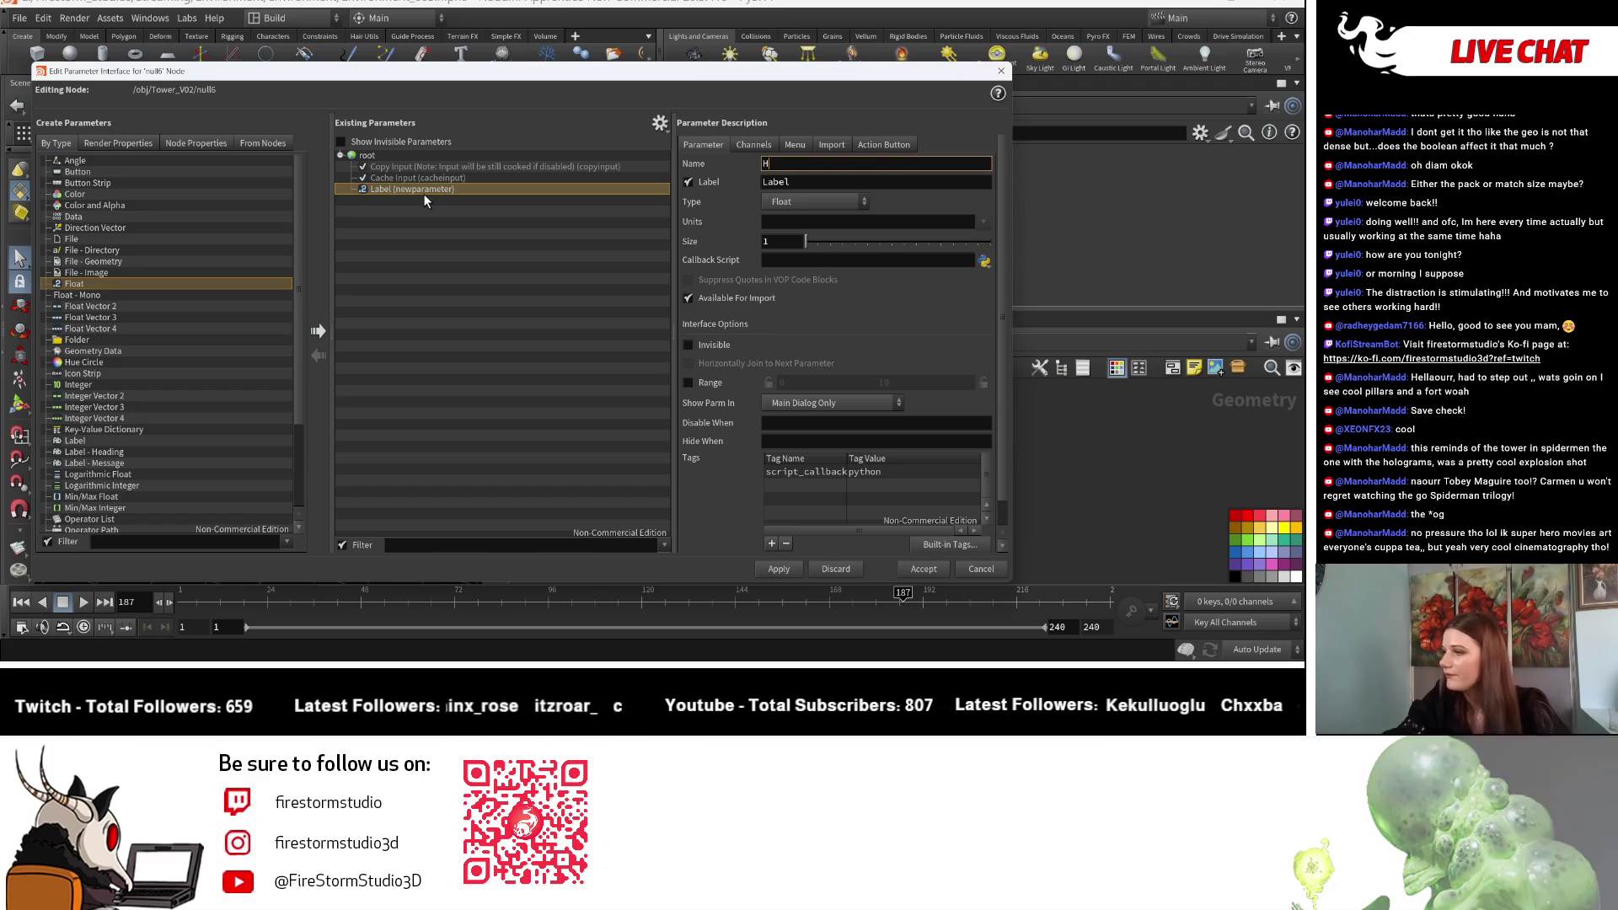
pyautogui.press('Escape')
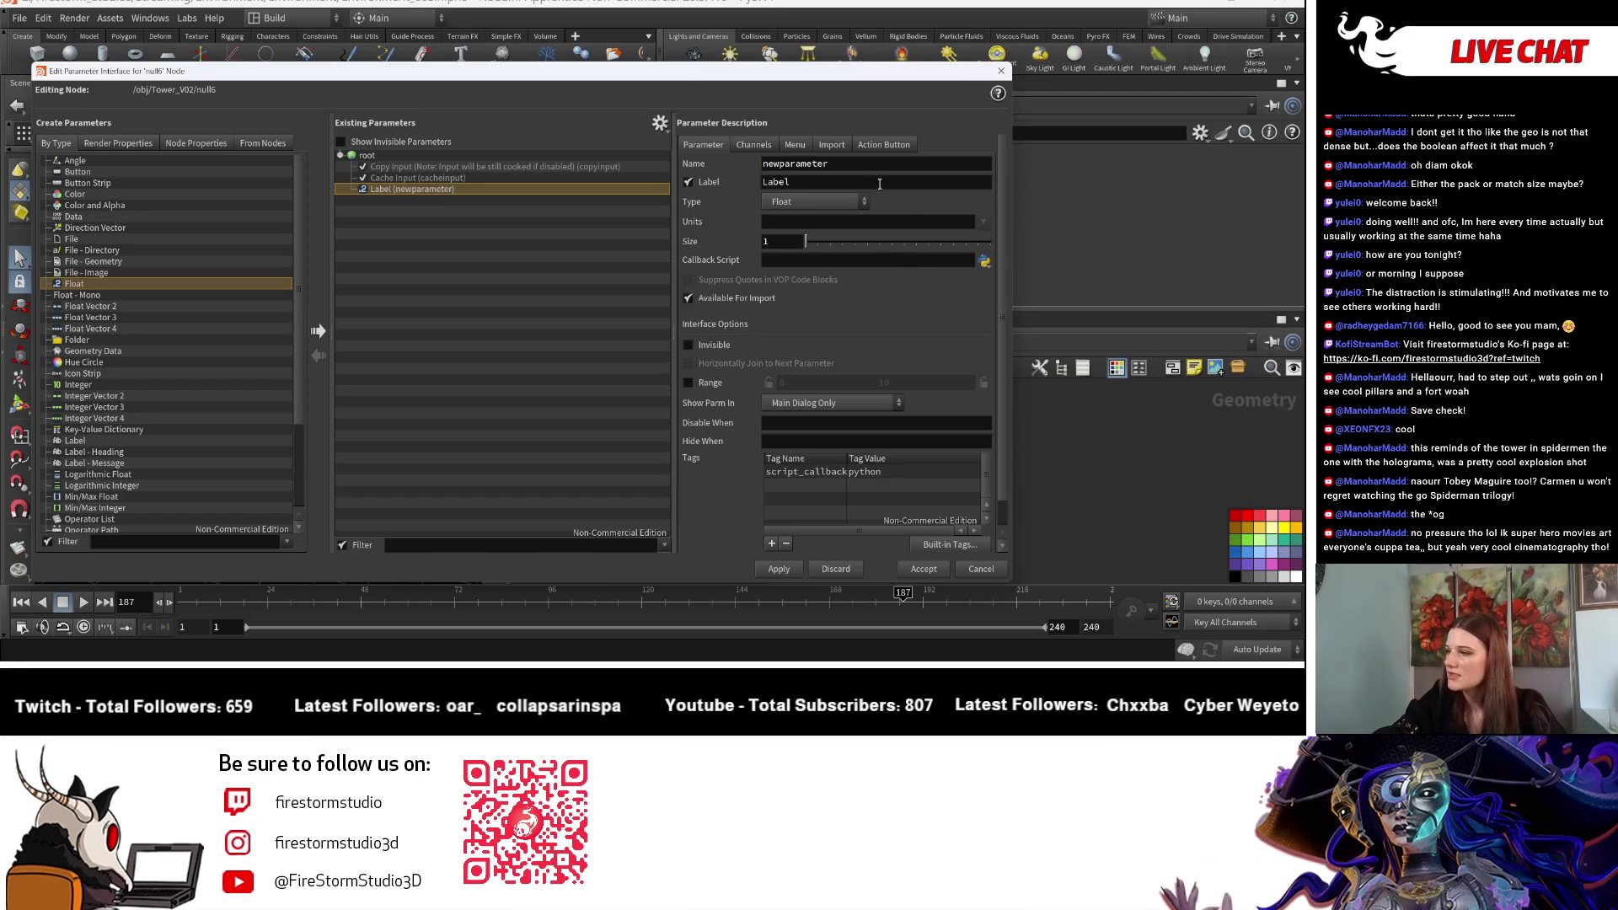
pyautogui.click(876, 183)
pyautogui.press('BackSpace')
pyautogui.press('BackSpace')
pyautogui.press('BackSpace')
pyautogui.write('Height')
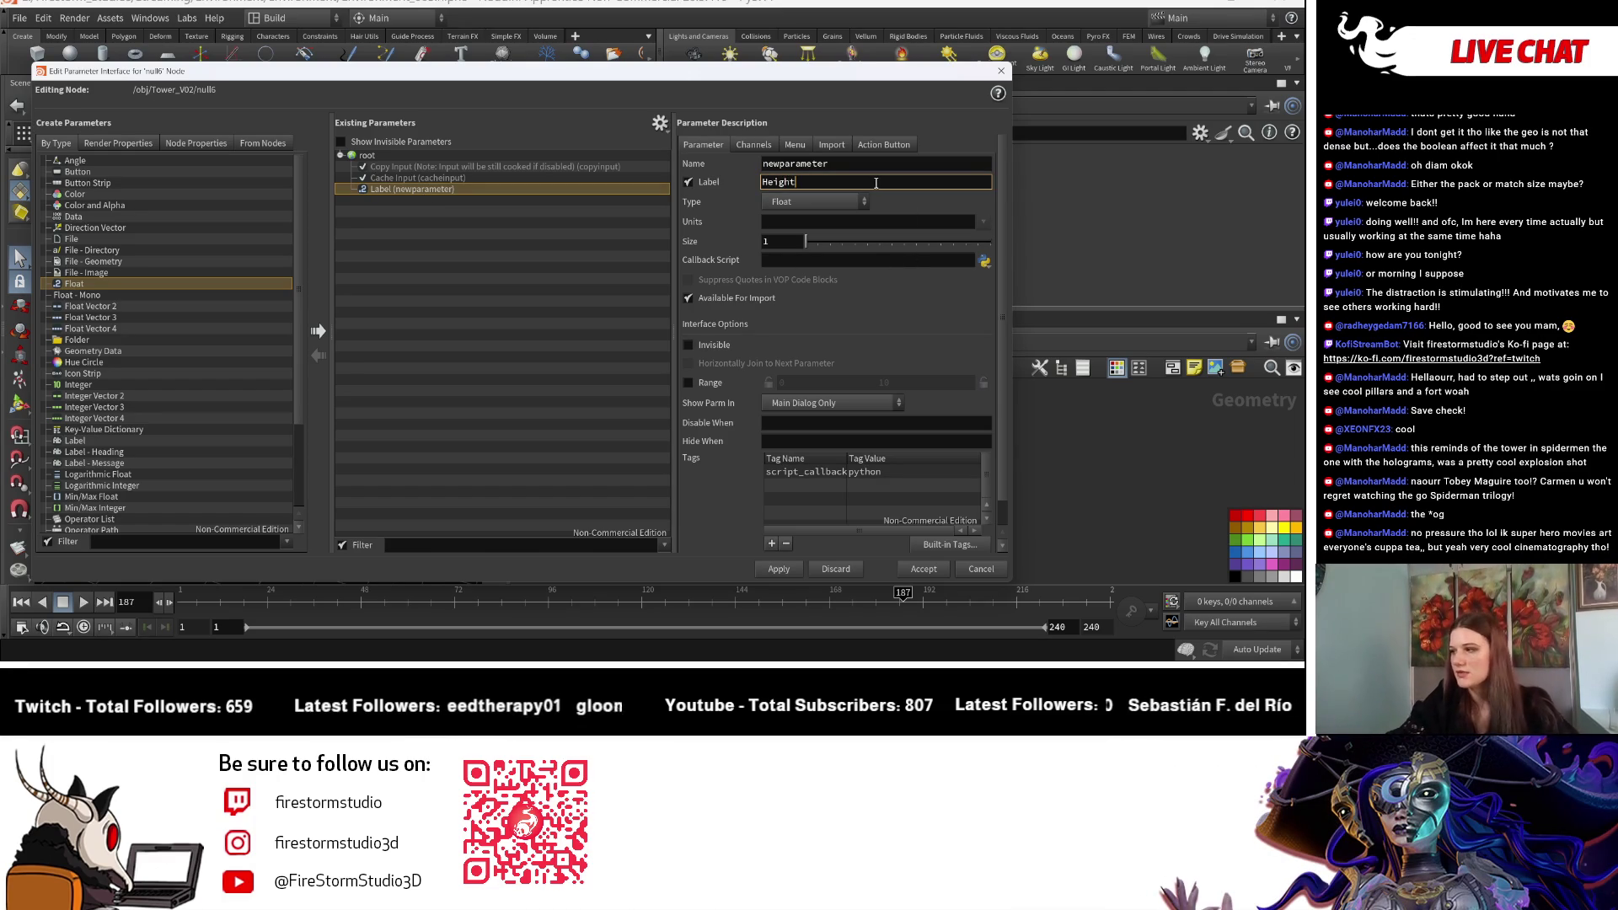
# Step: Choose Integer as the next parameter type to create
pyautogui.click(646, 328)
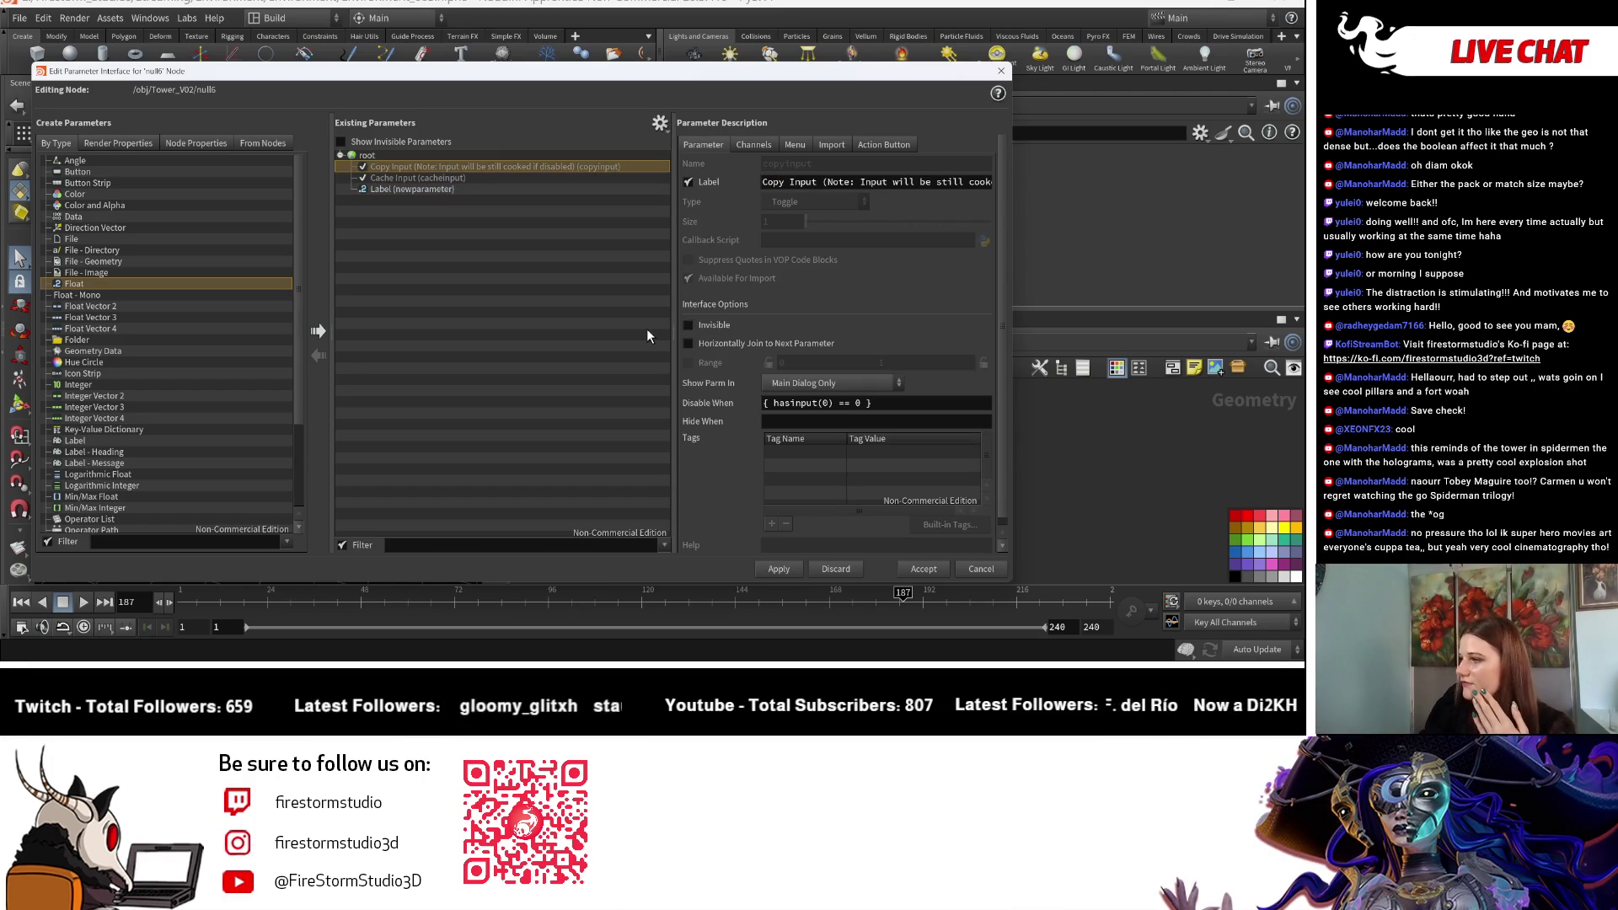
pyautogui.click(490, 190)
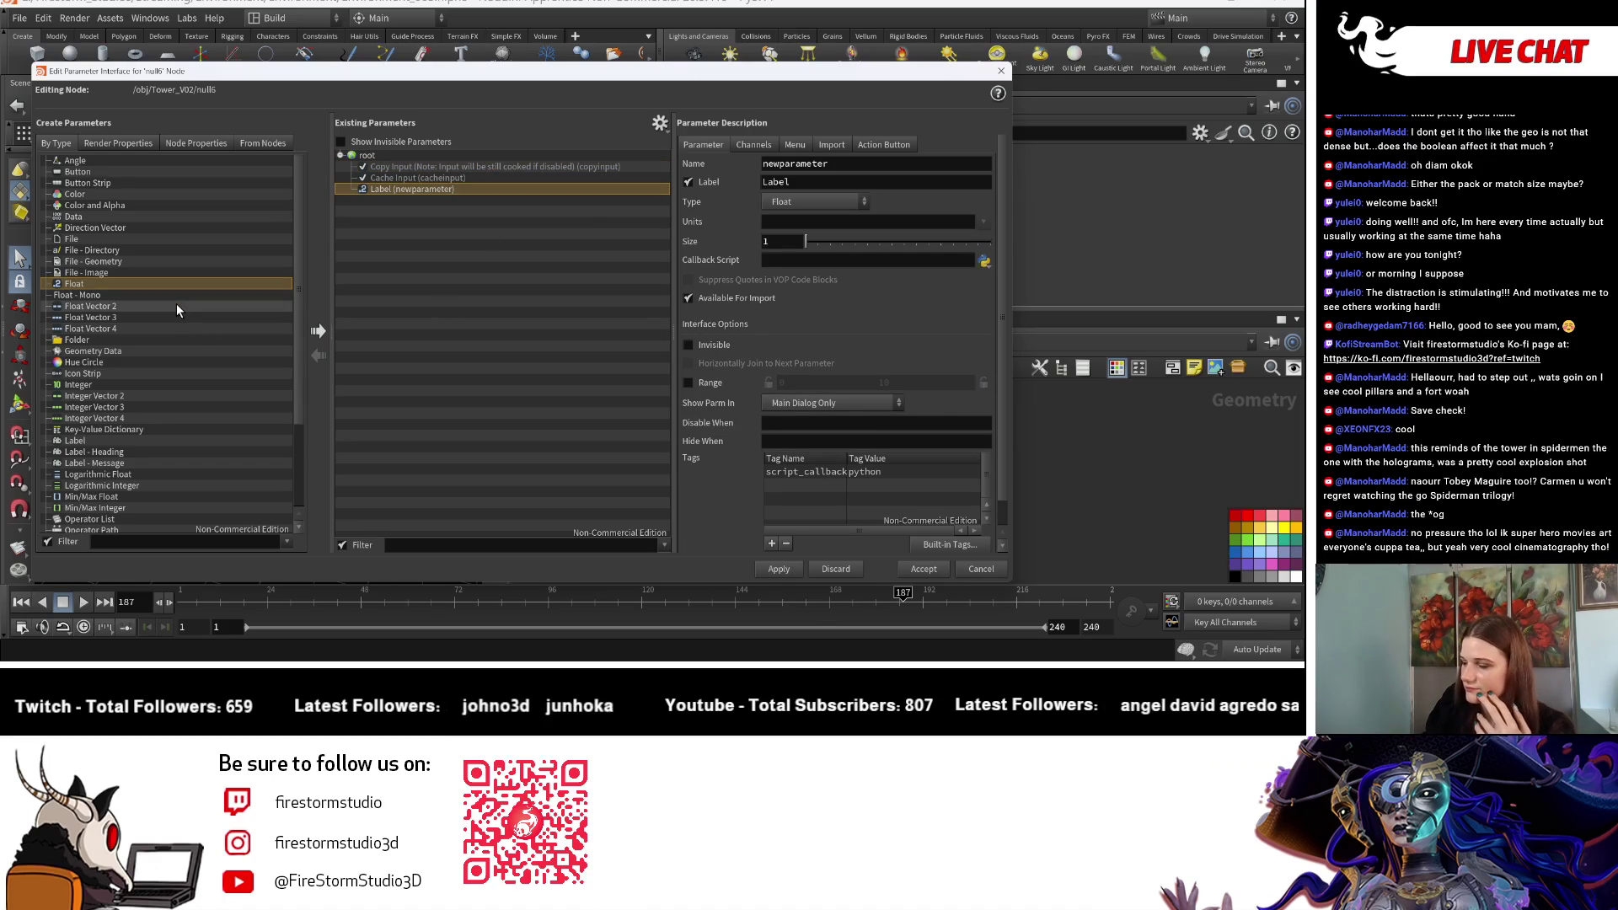
pyautogui.scroll(-1, 175, 308)
pyautogui.click(160, 360)
pyautogui.click(158, 351)
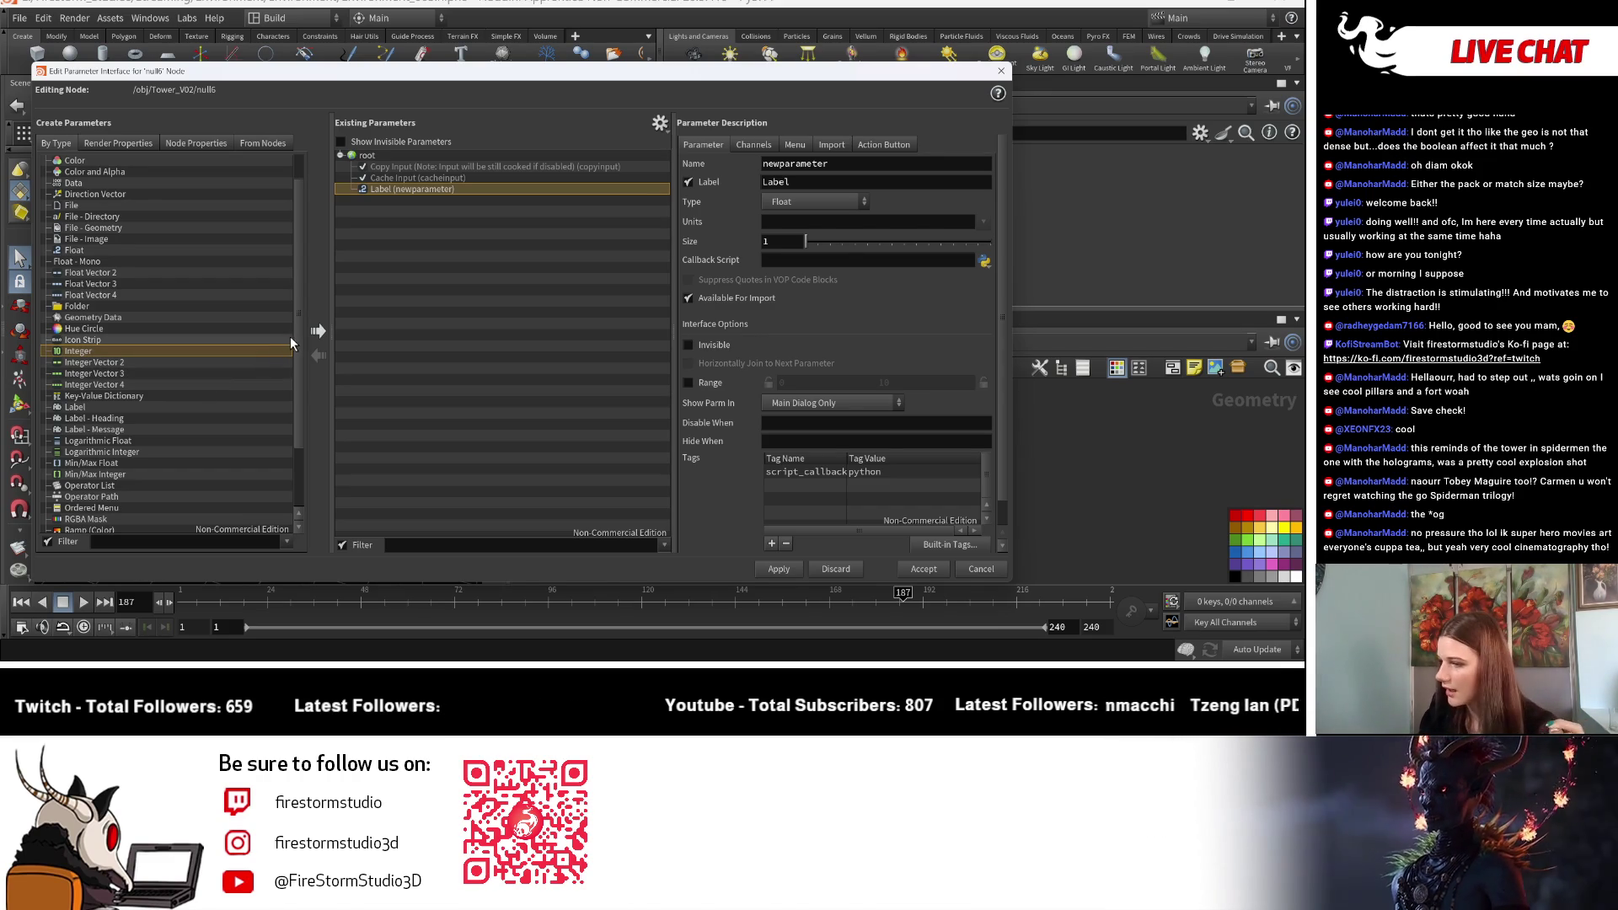
# Step: Add an Integer parameter labelled Top_Window_Count to null6
pyautogui.click(317, 330)
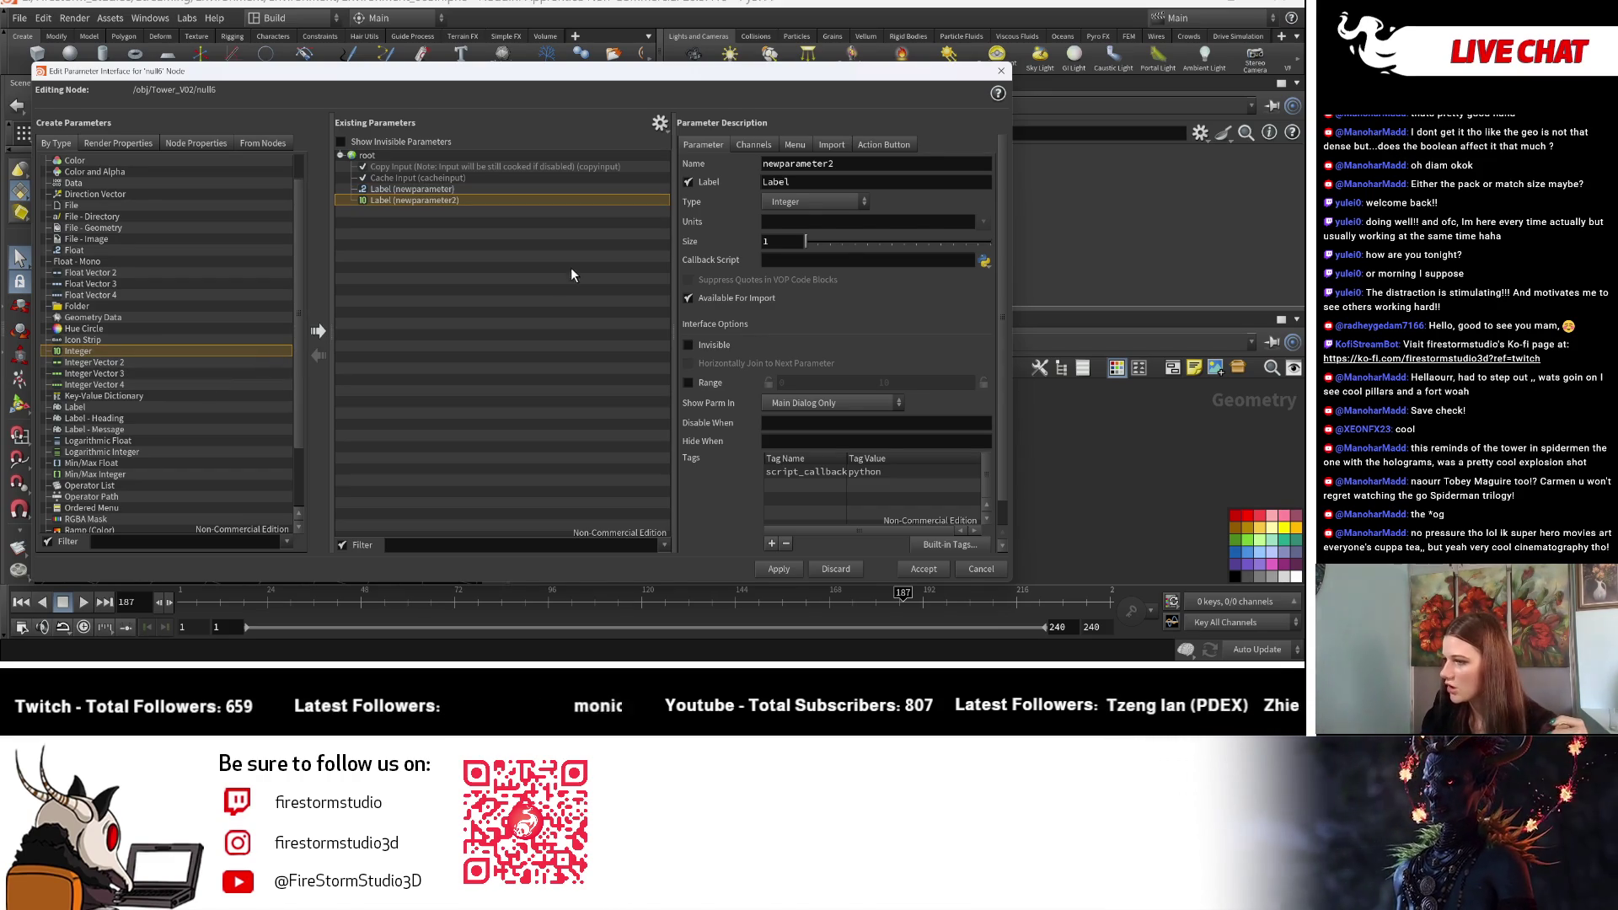
pyautogui.doubleClick(830, 181)
pyautogui.write('Window')
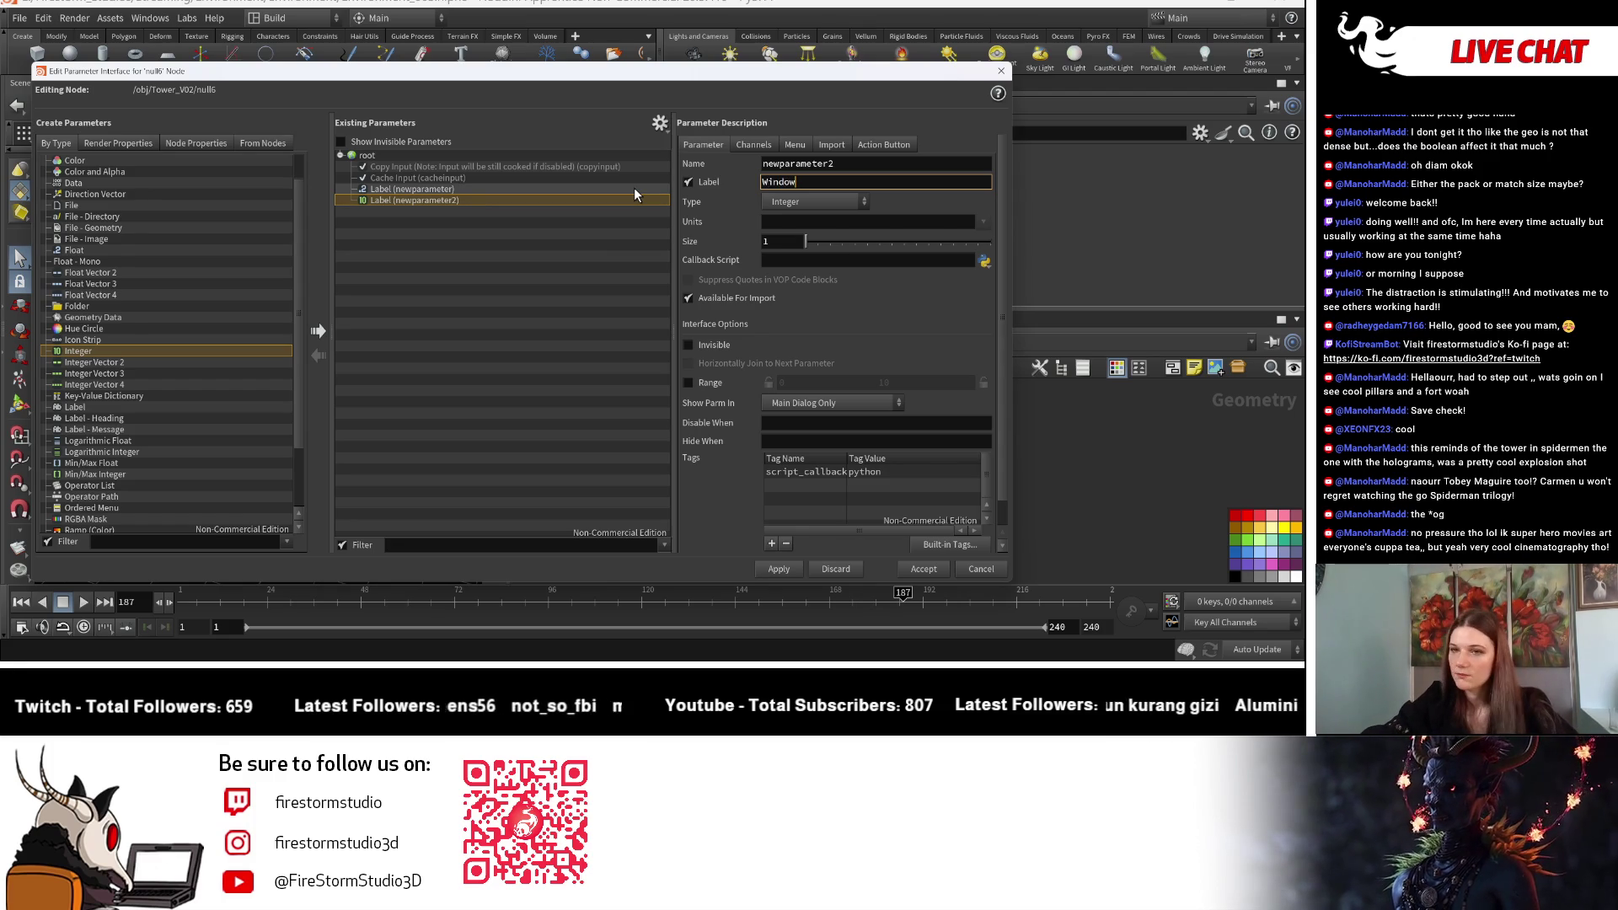
pyautogui.write('Top')
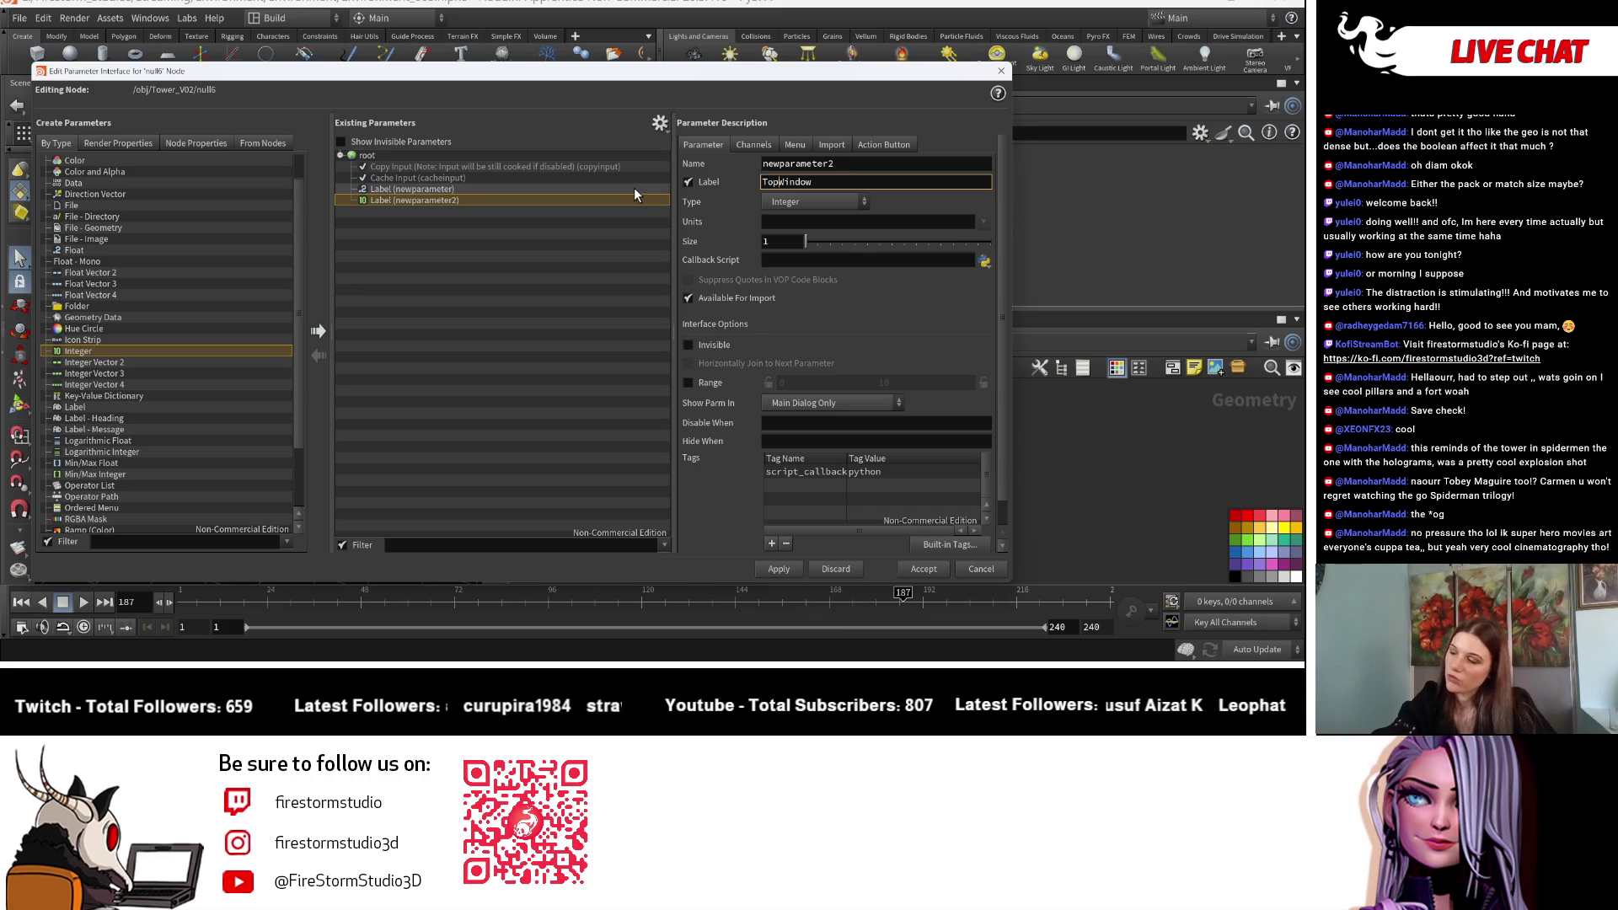
pyautogui.write('_')
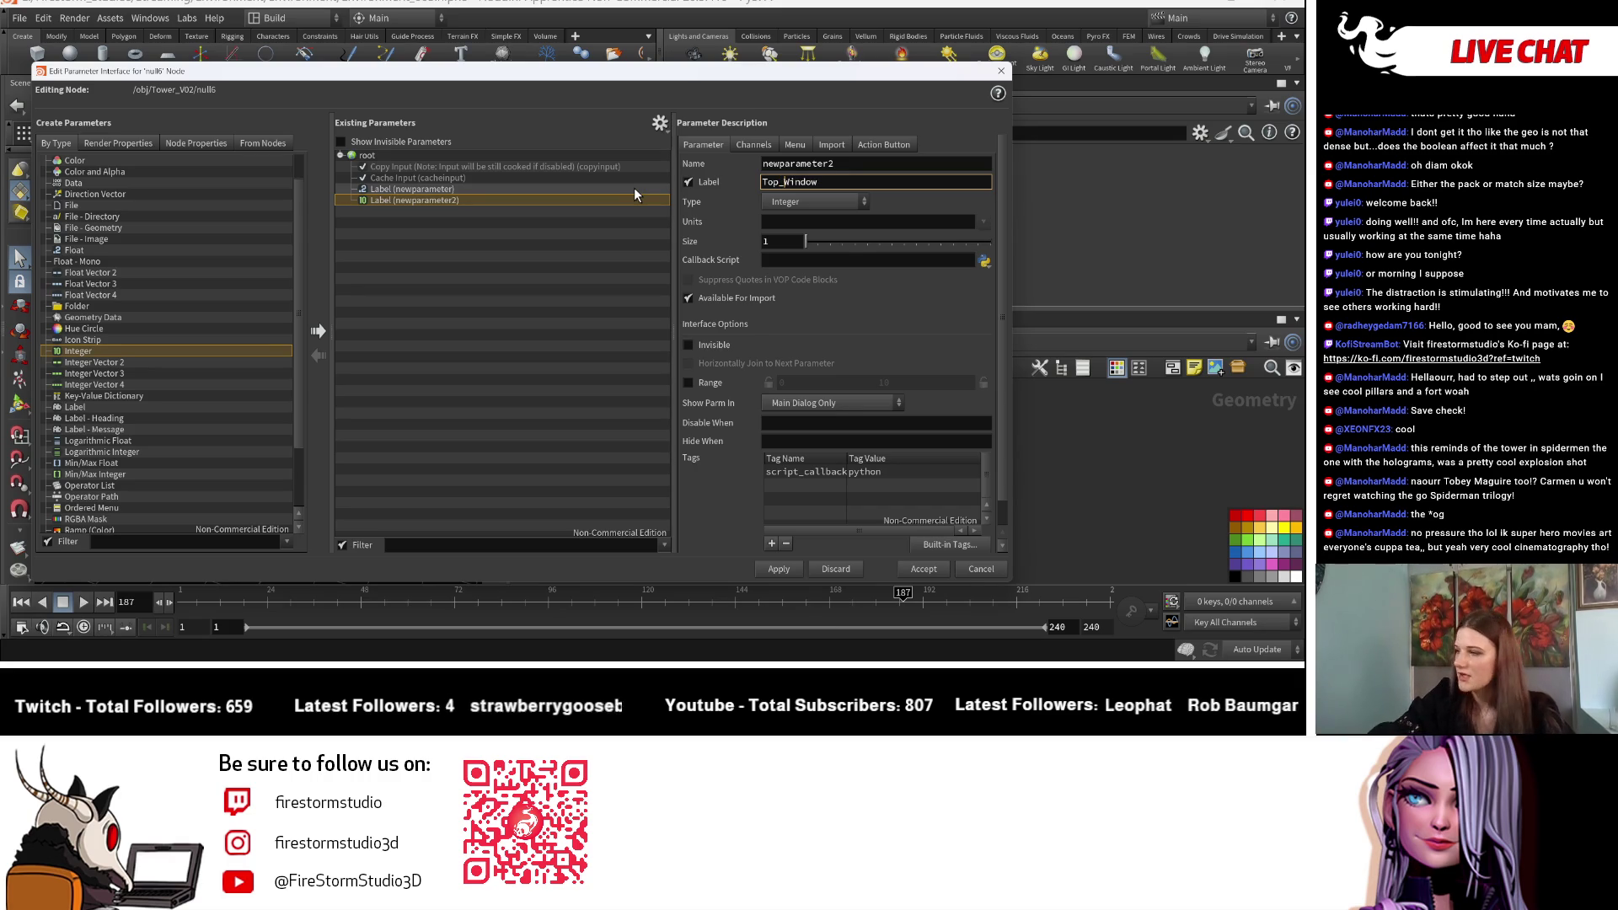
pyautogui.write('_')
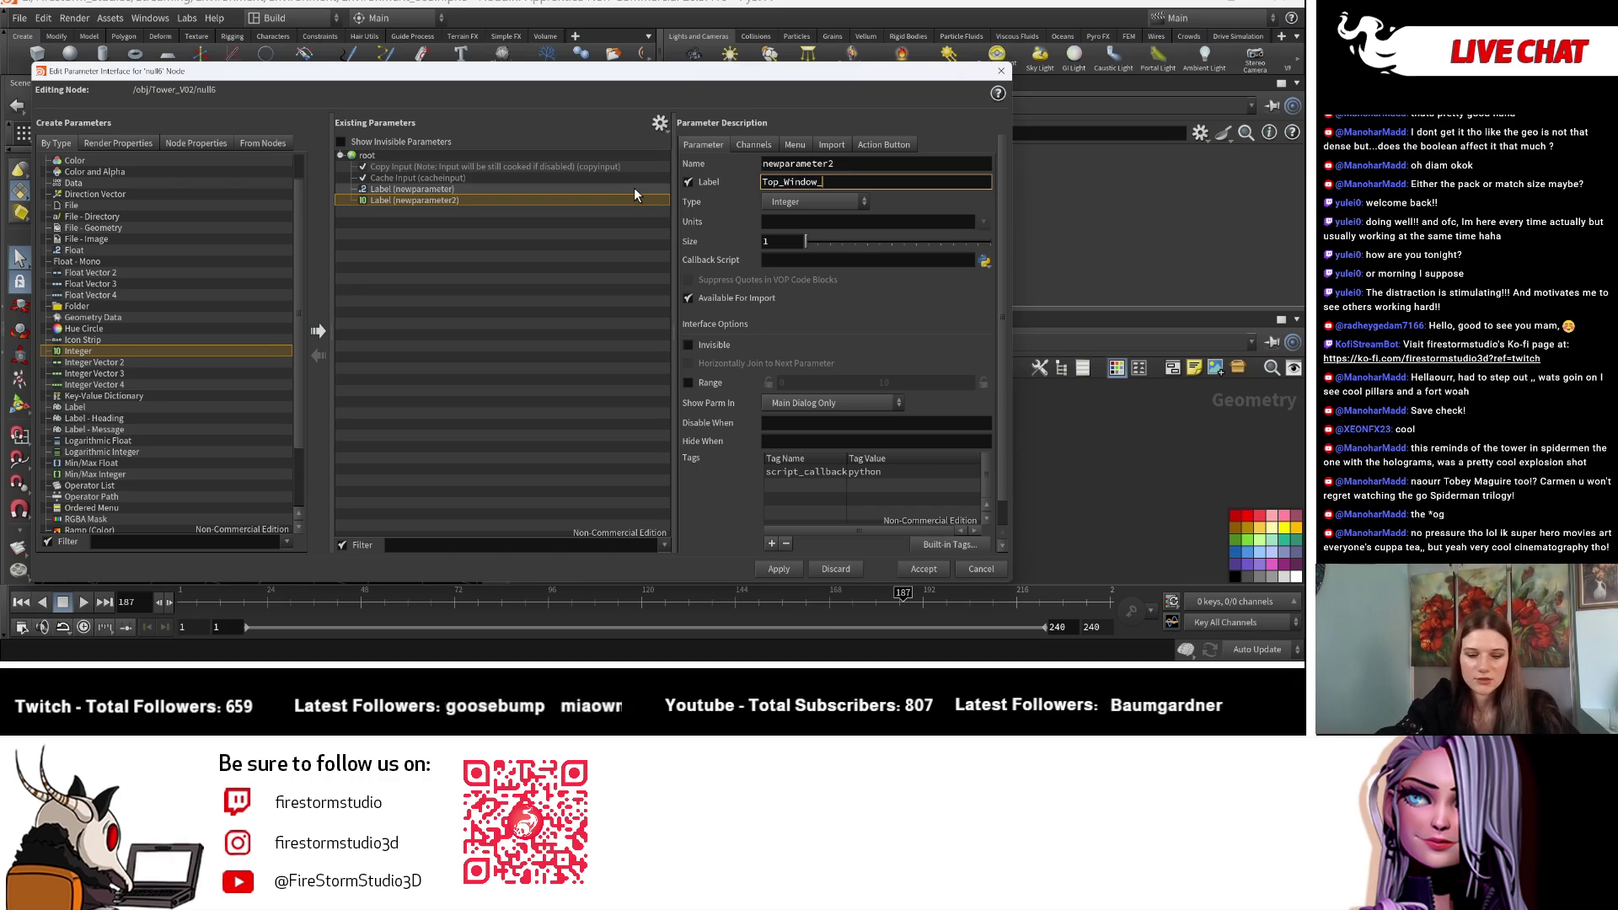
pyautogui.write('Count')
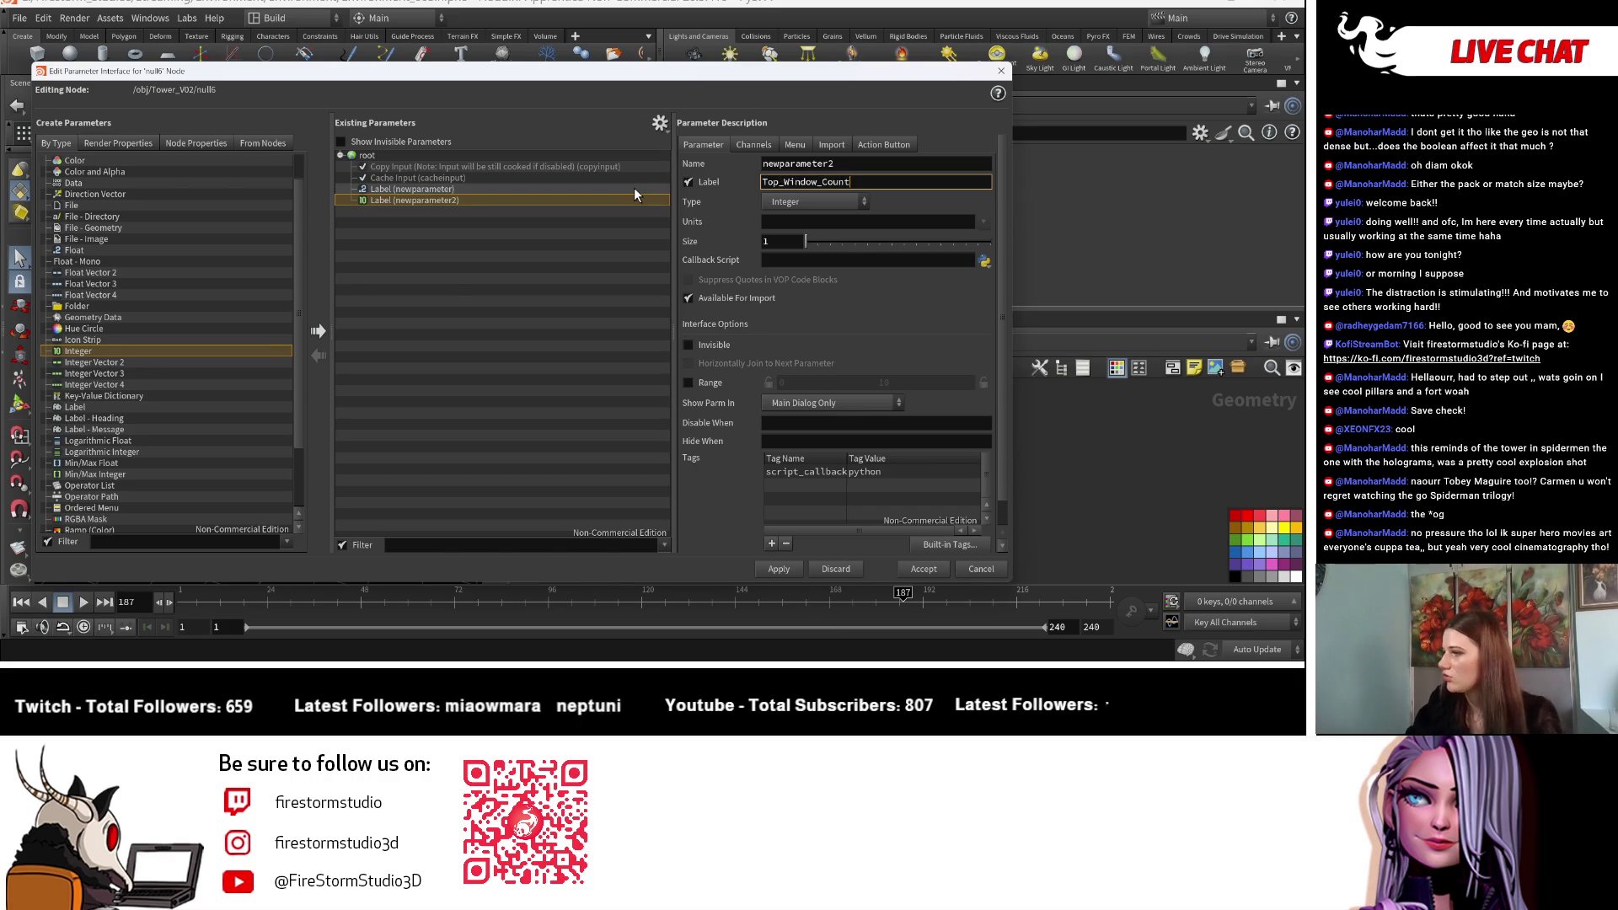
pyautogui.click(433, 166)
pyautogui.click(433, 191)
pyautogui.click(435, 199)
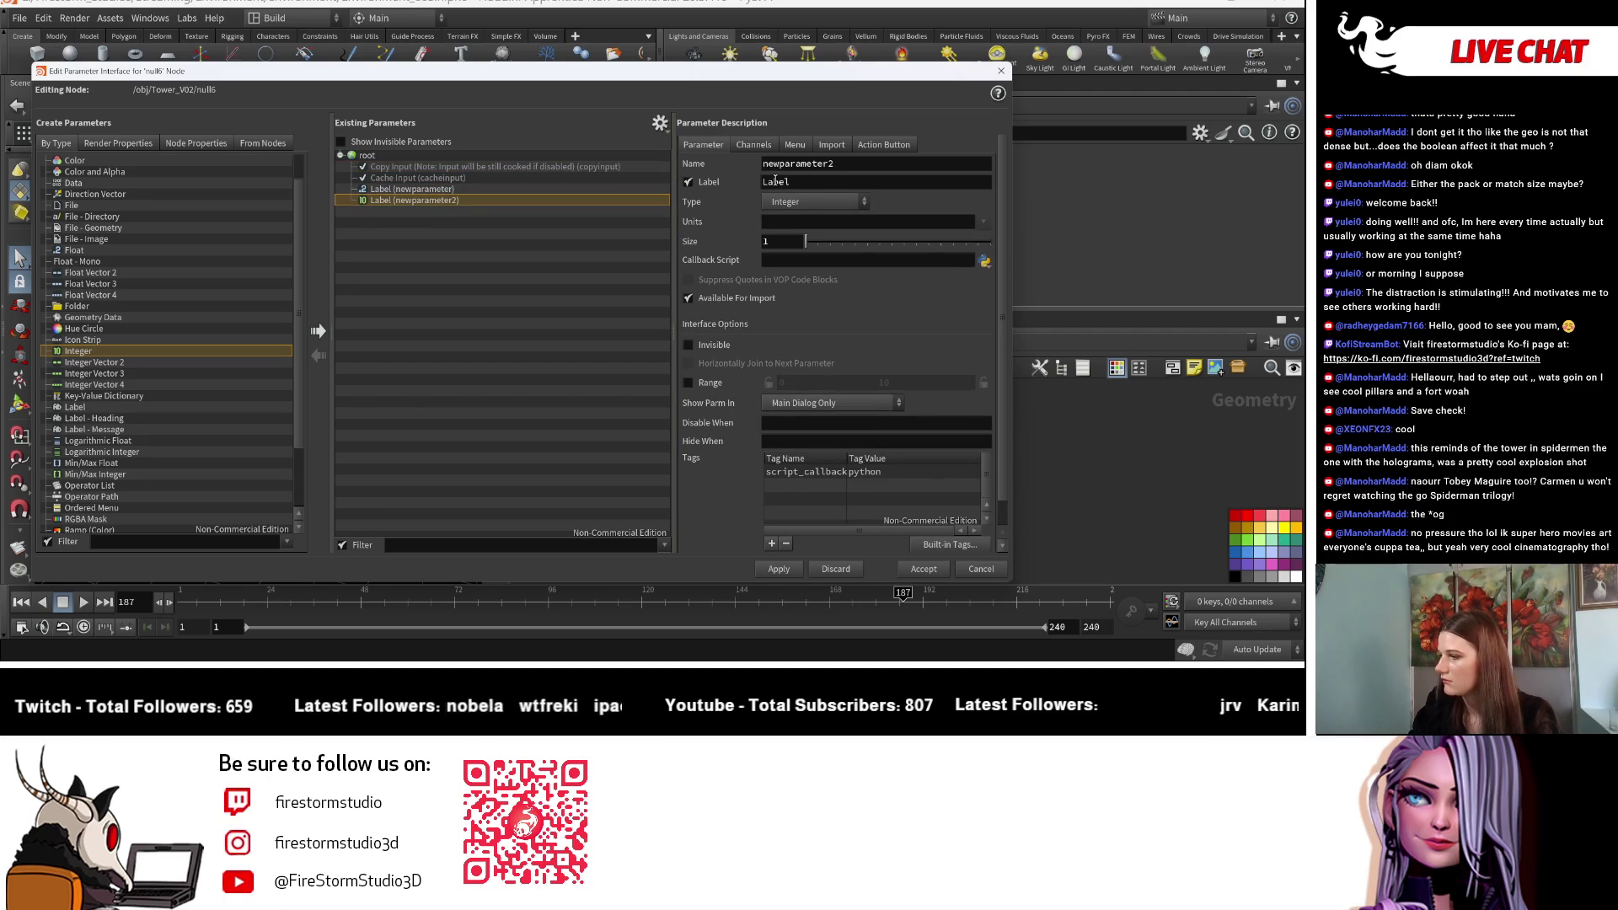
pyautogui.doubleClick(777, 182)
pyautogui.write('T')
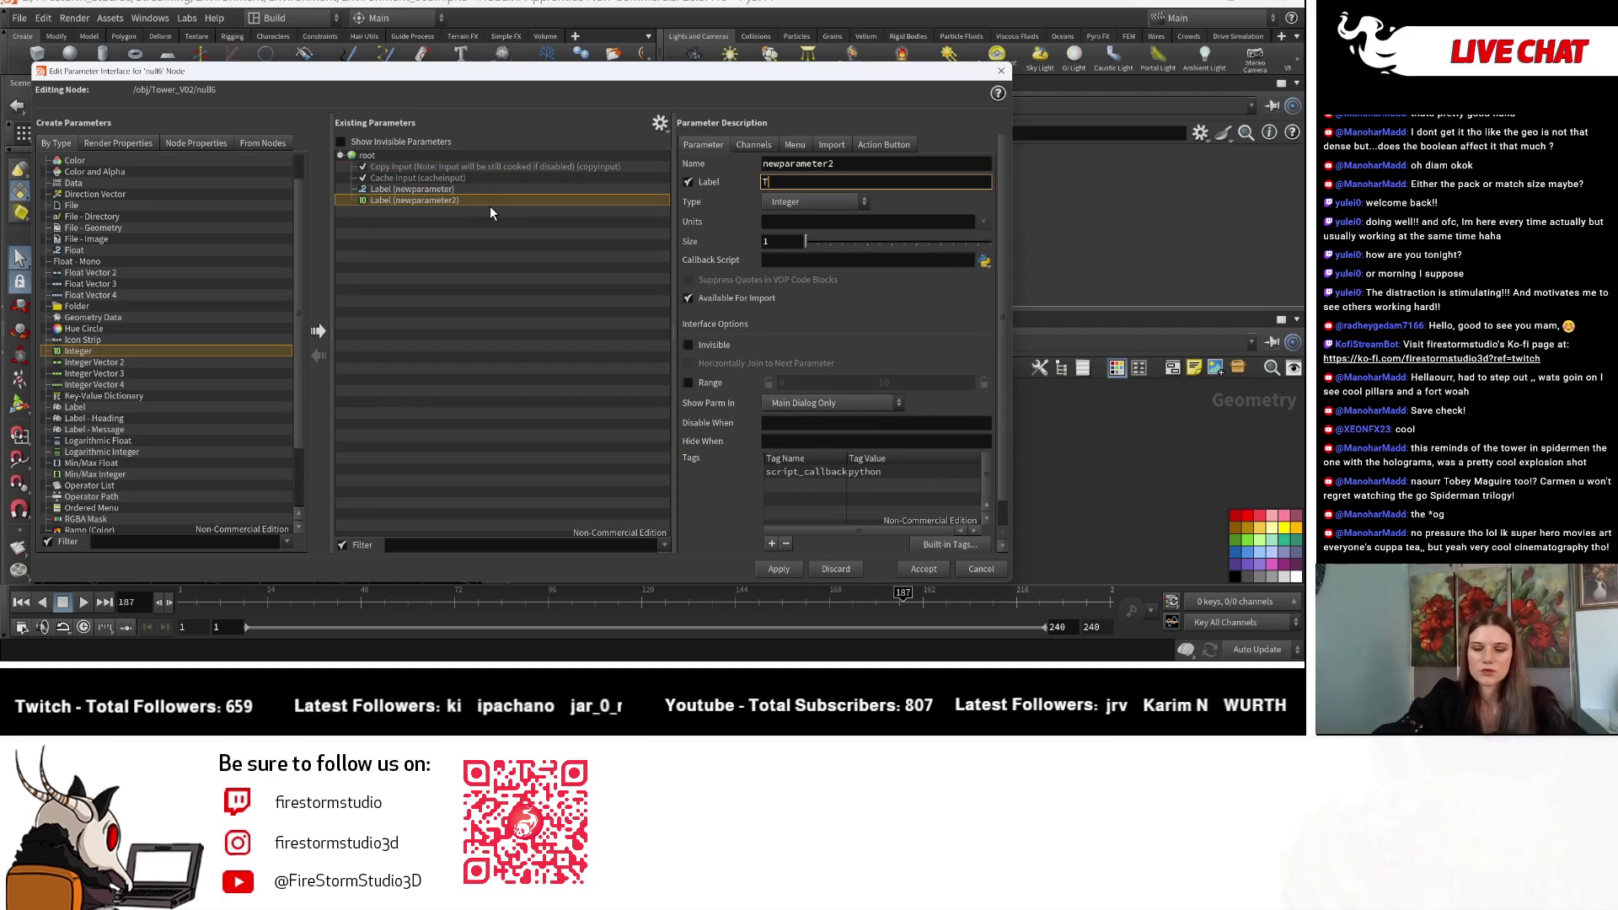
pyautogui.write('op_Windo')
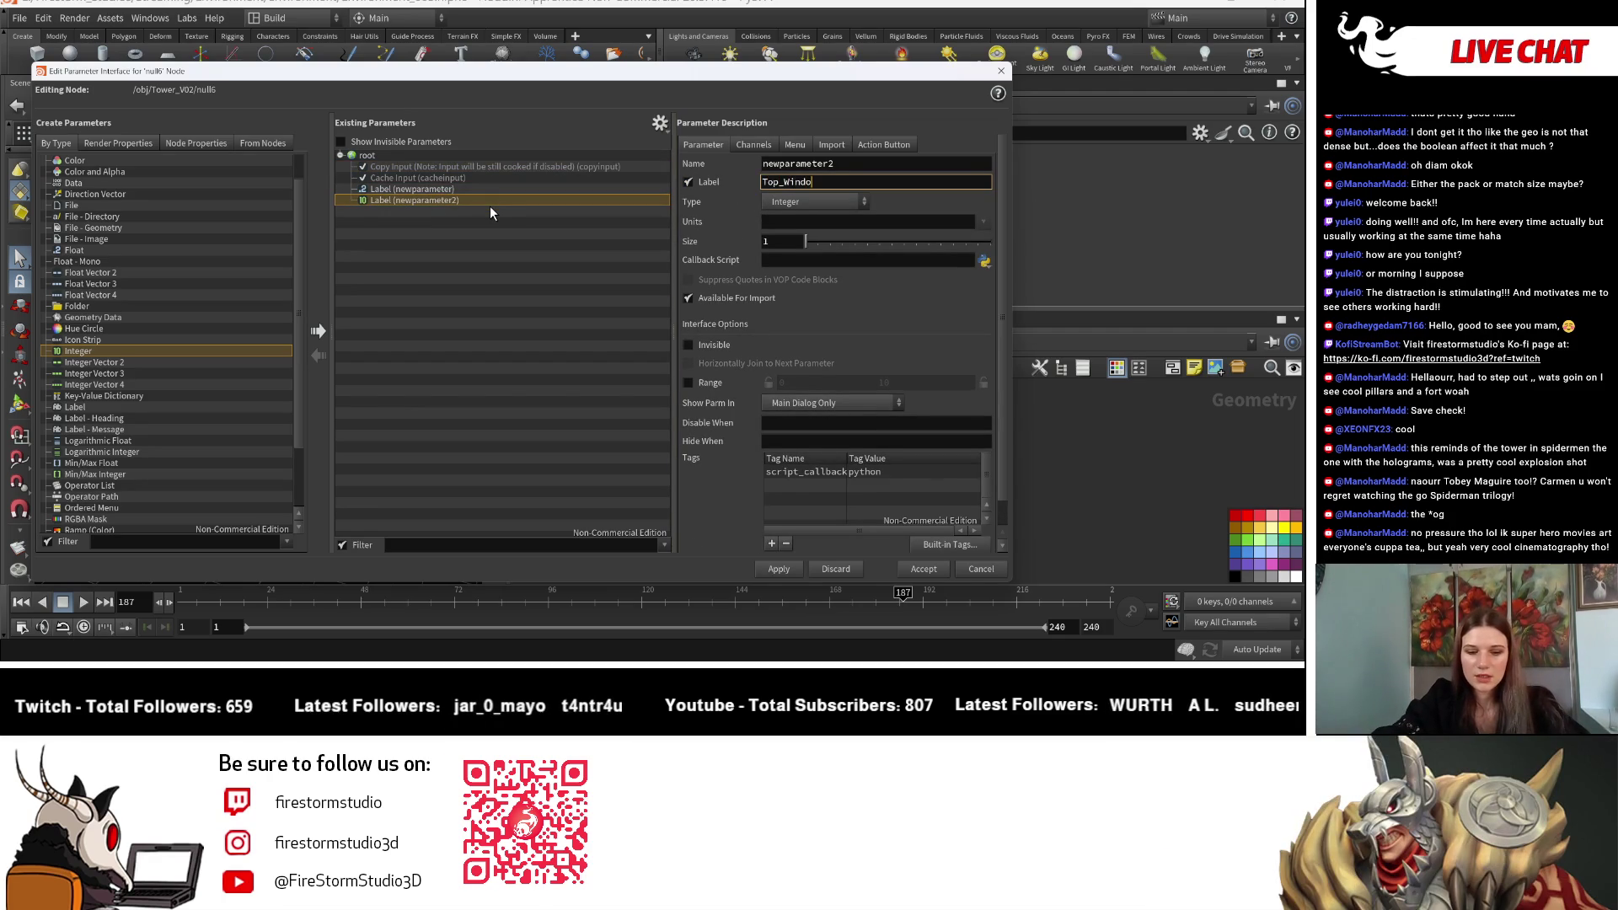
pyautogui.write('w_Count')
pyautogui.press('Return')
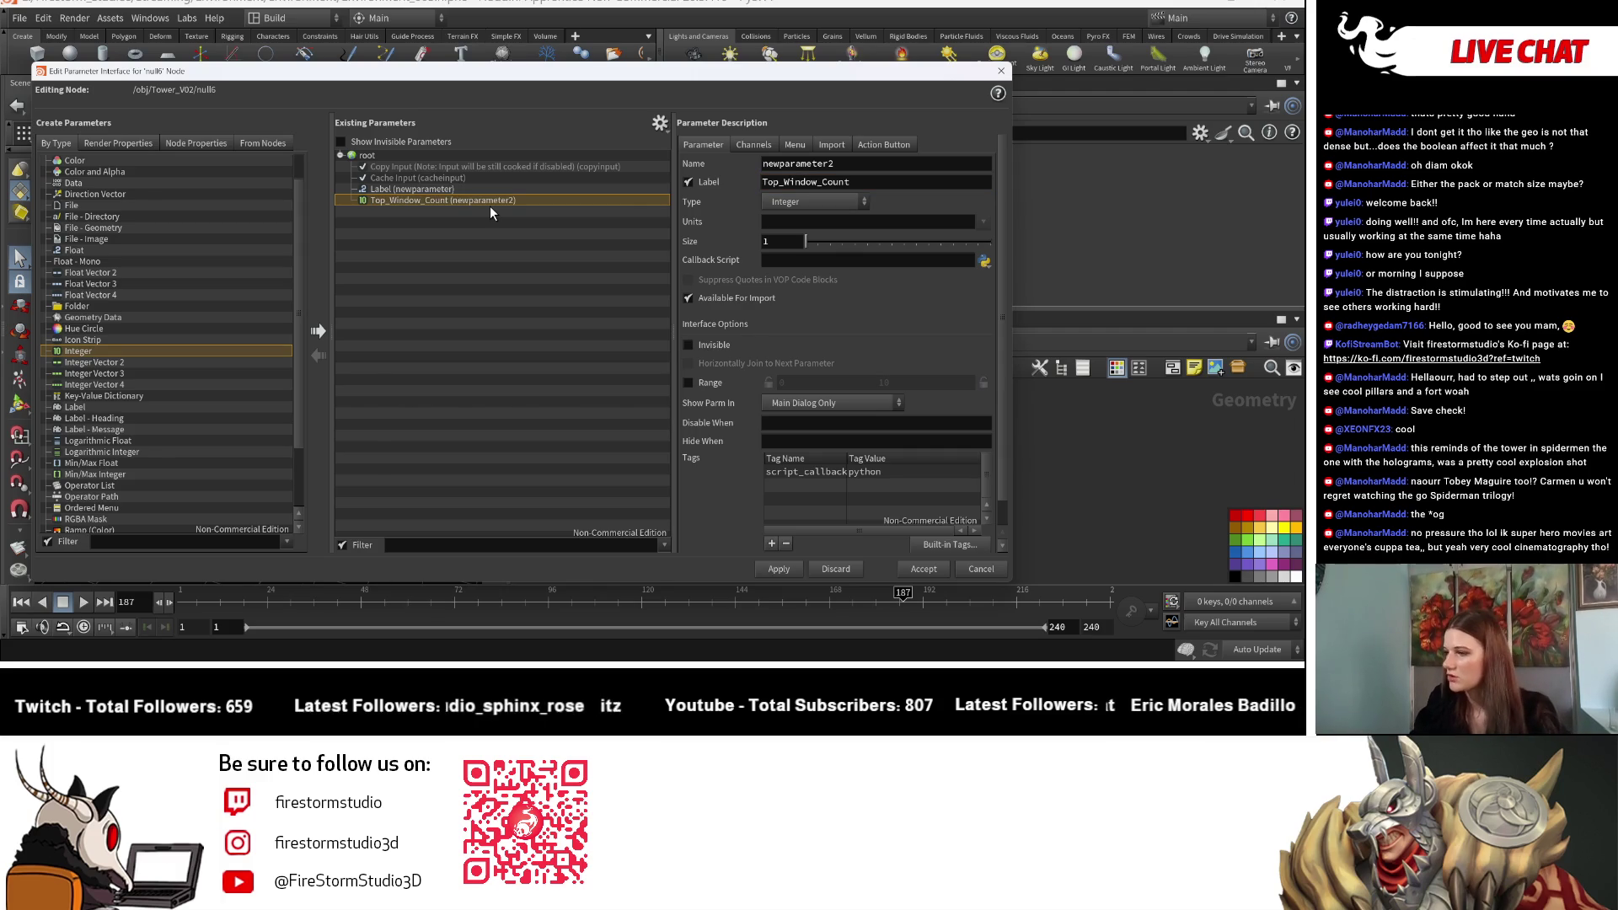
# Step: Duplicate Top_Window_Count and relabel the copy BTM_Window_Count
pyautogui.rightClick(493, 207)
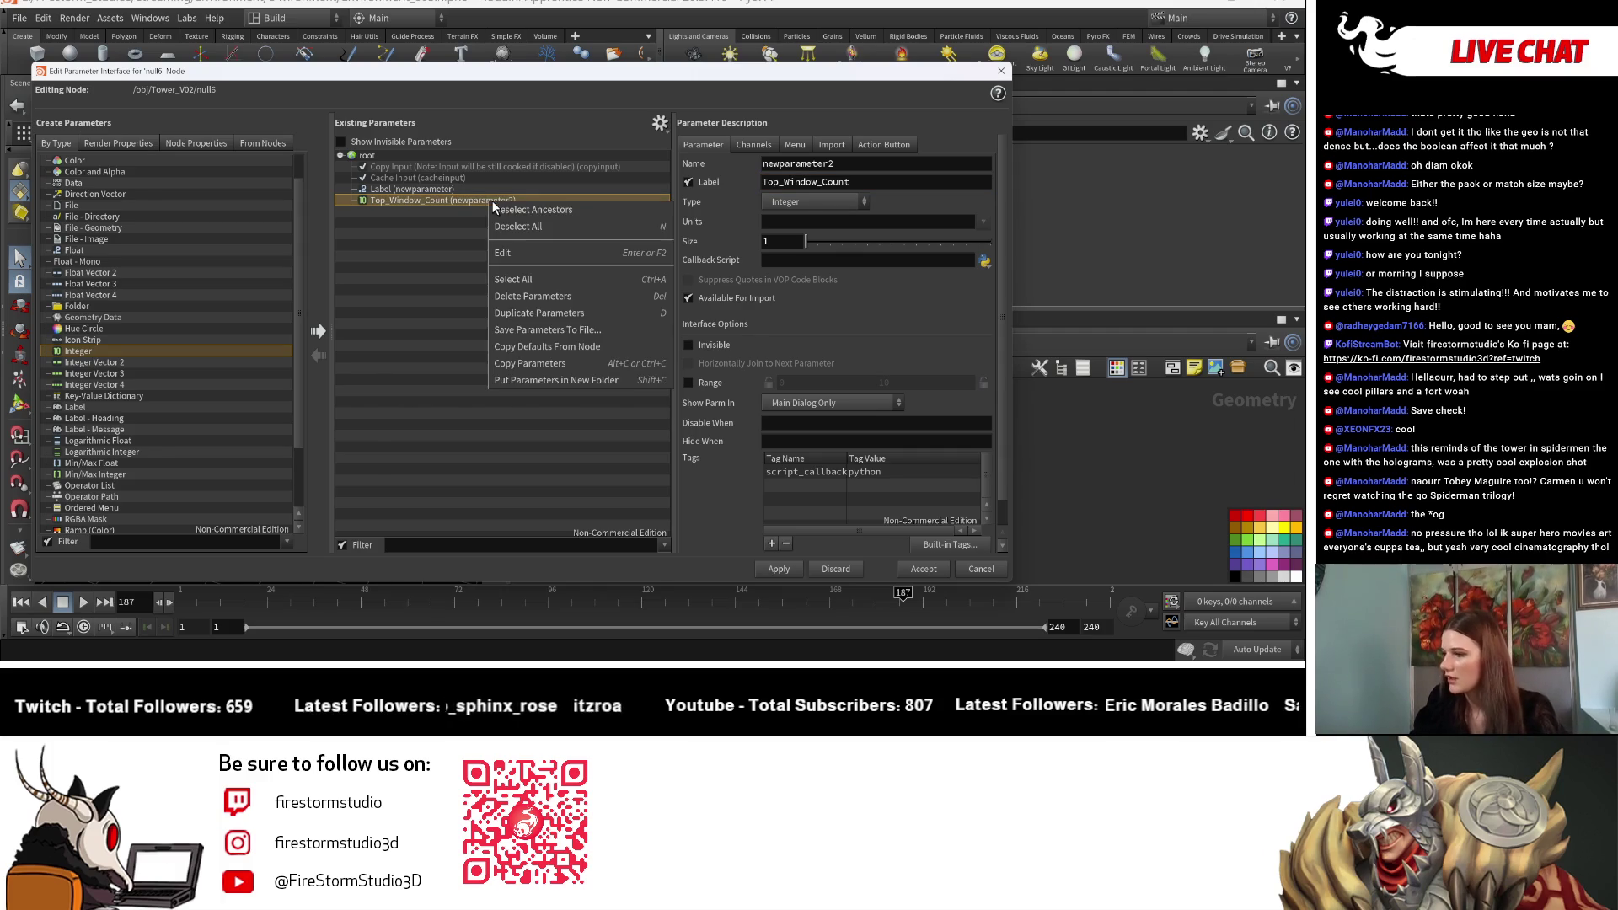
pyautogui.click(549, 314)
pyautogui.click(776, 182)
pyautogui.press('BackSpace')
pyautogui.press('BackSpace')
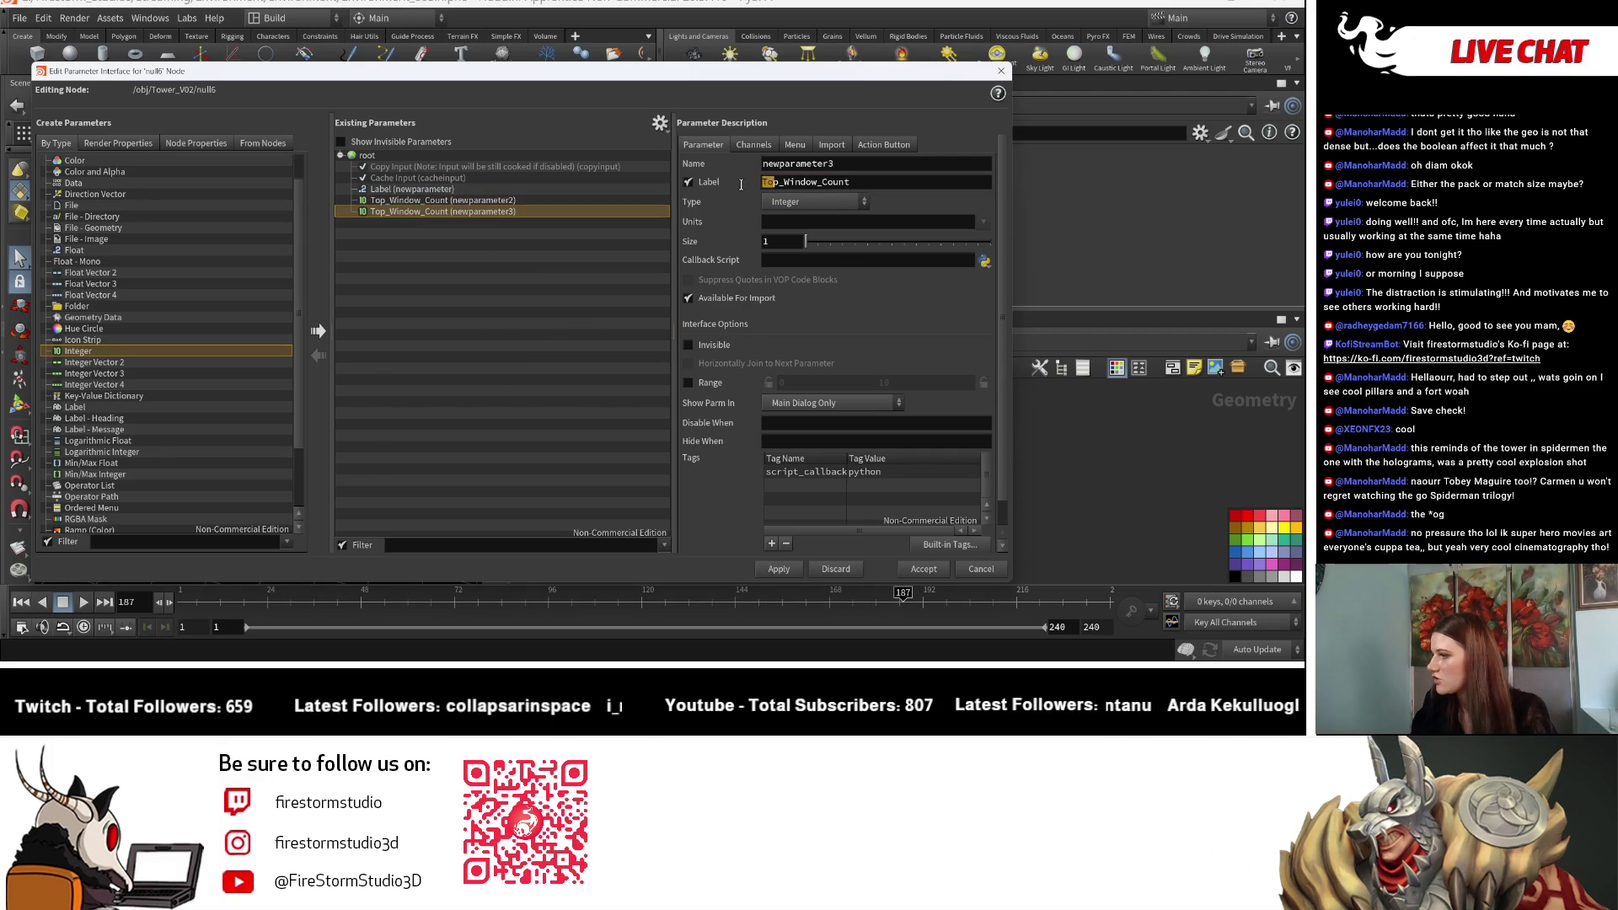
pyautogui.press('Delete')
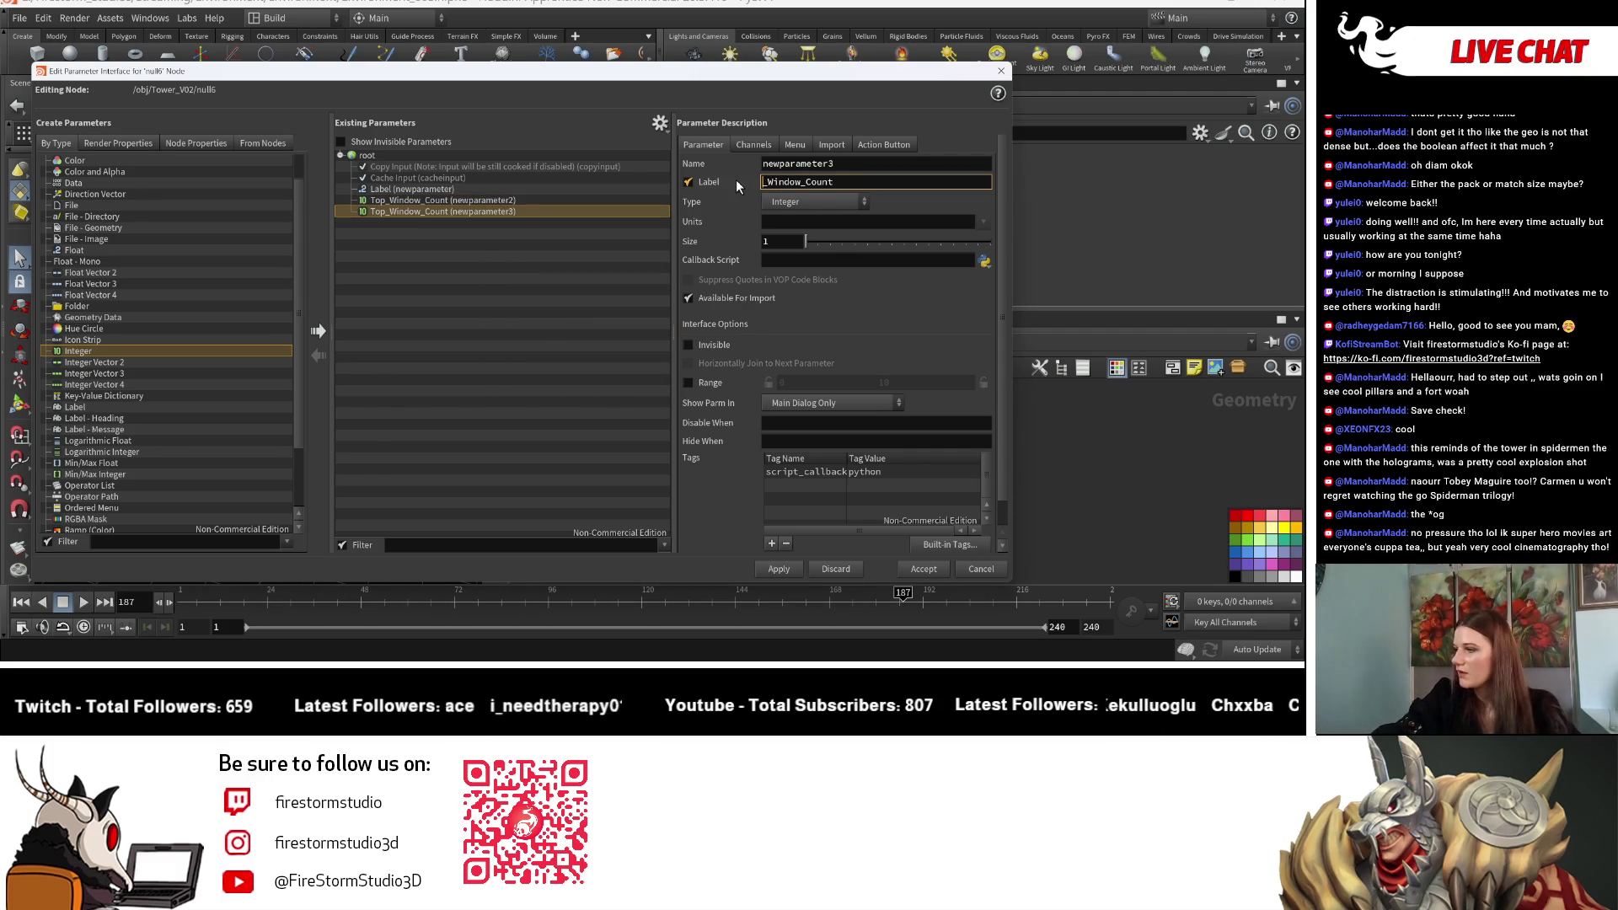
pyautogui.write('BTM')
pyautogui.press('Return')
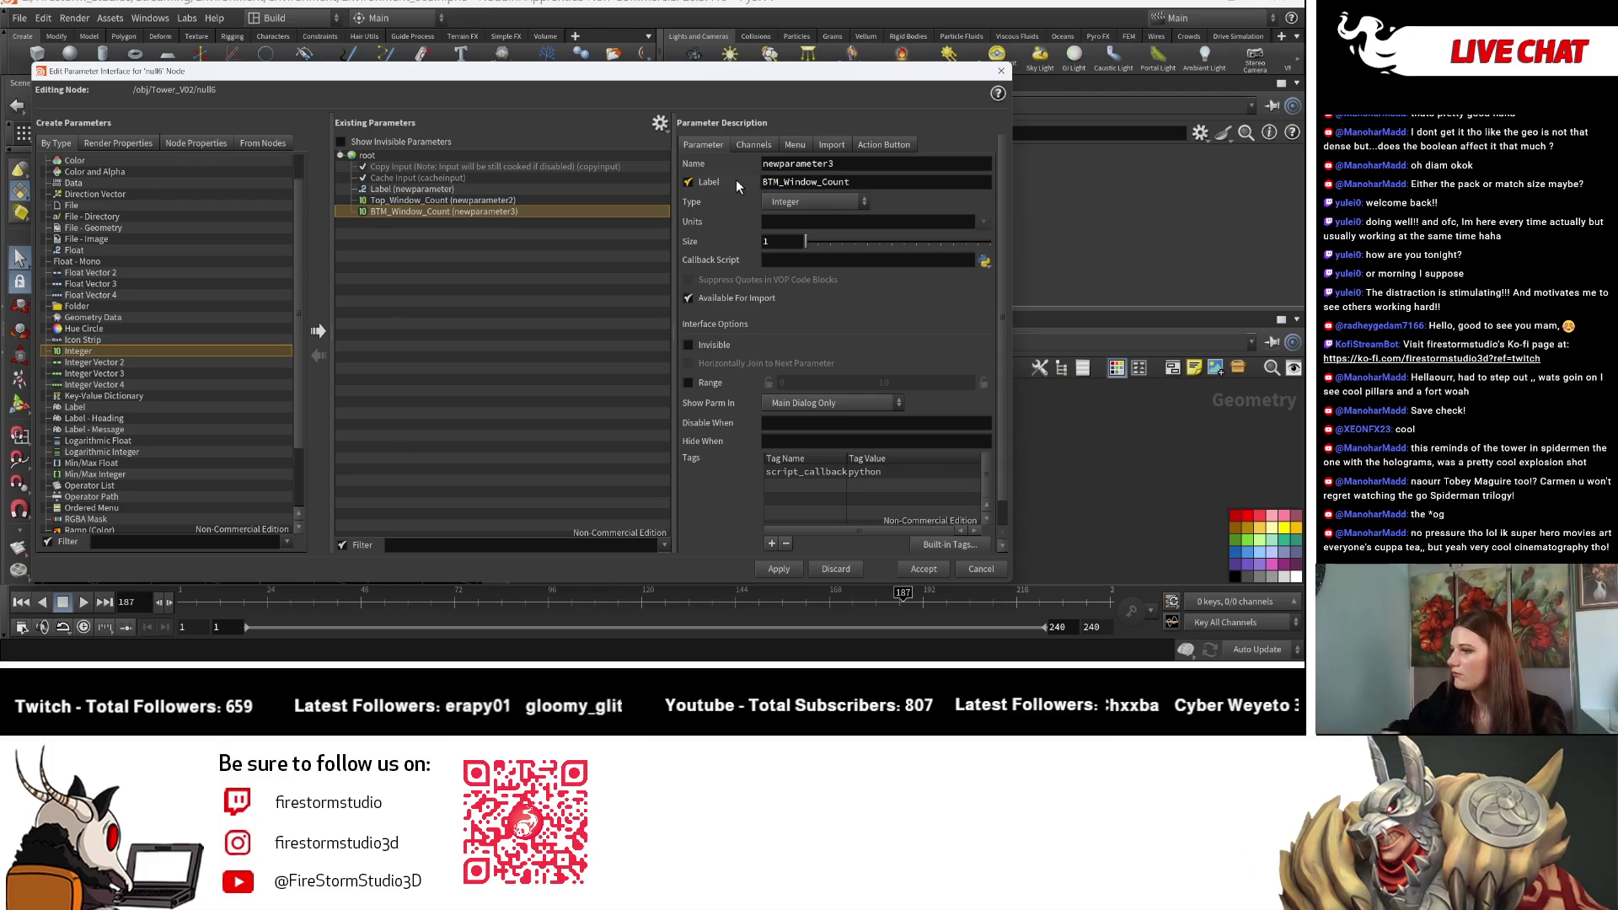
pyautogui.click(570, 290)
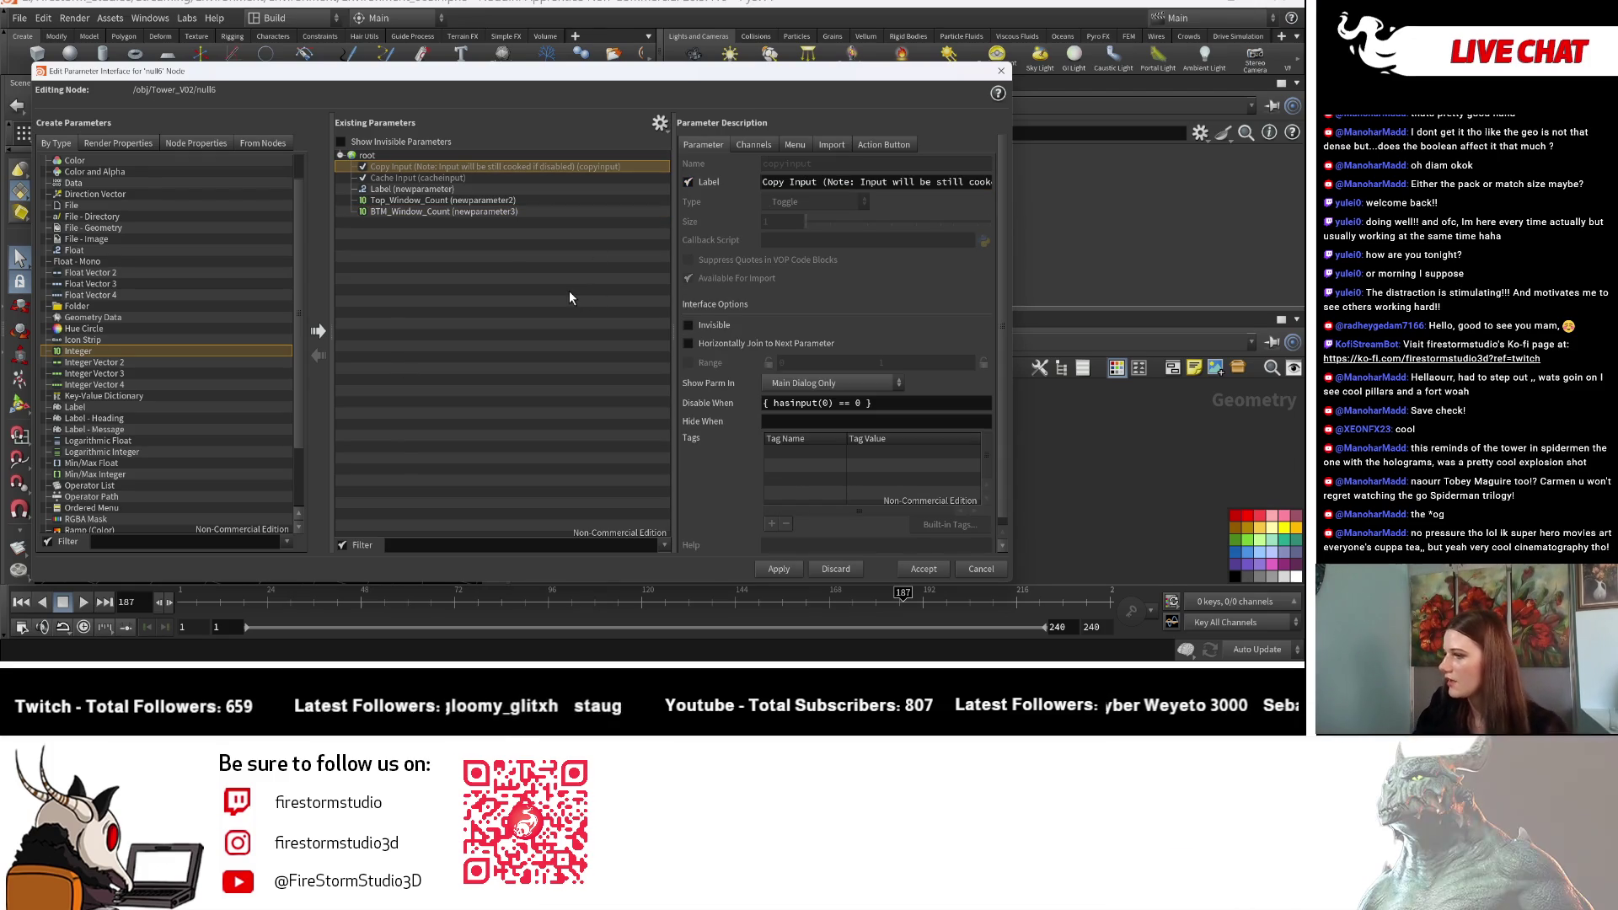
pyautogui.click(509, 211)
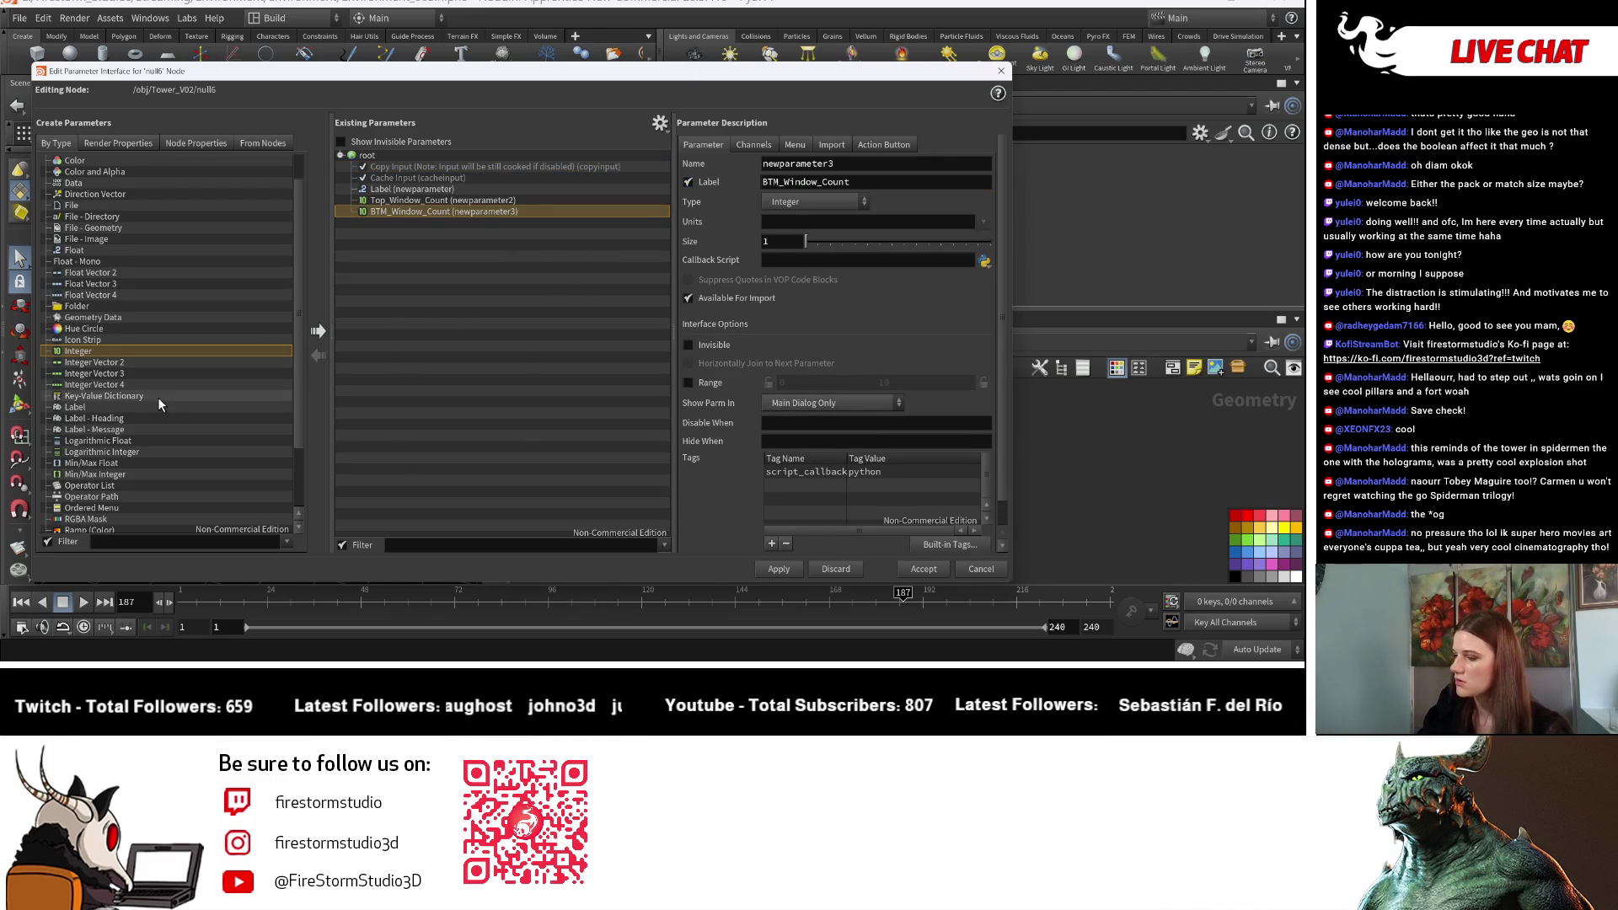
pyautogui.scroll(-3, 159, 400)
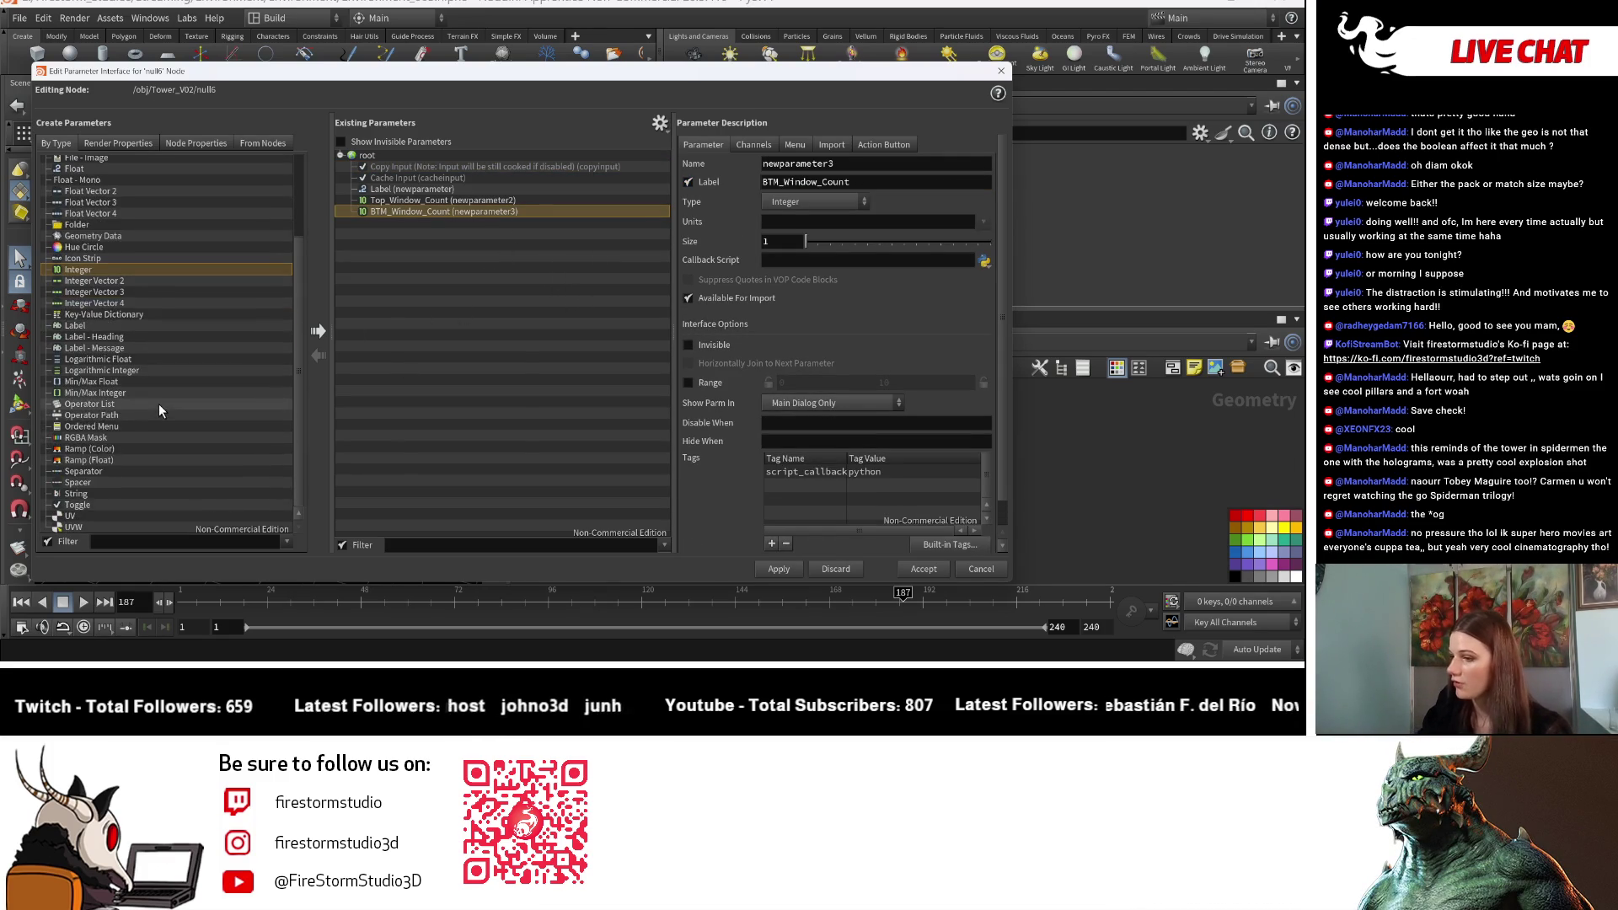
# Step: Add a Ramp (Float) parameter labelled Top_Window_Shape, then Apply and Accept
pyautogui.click(126, 460)
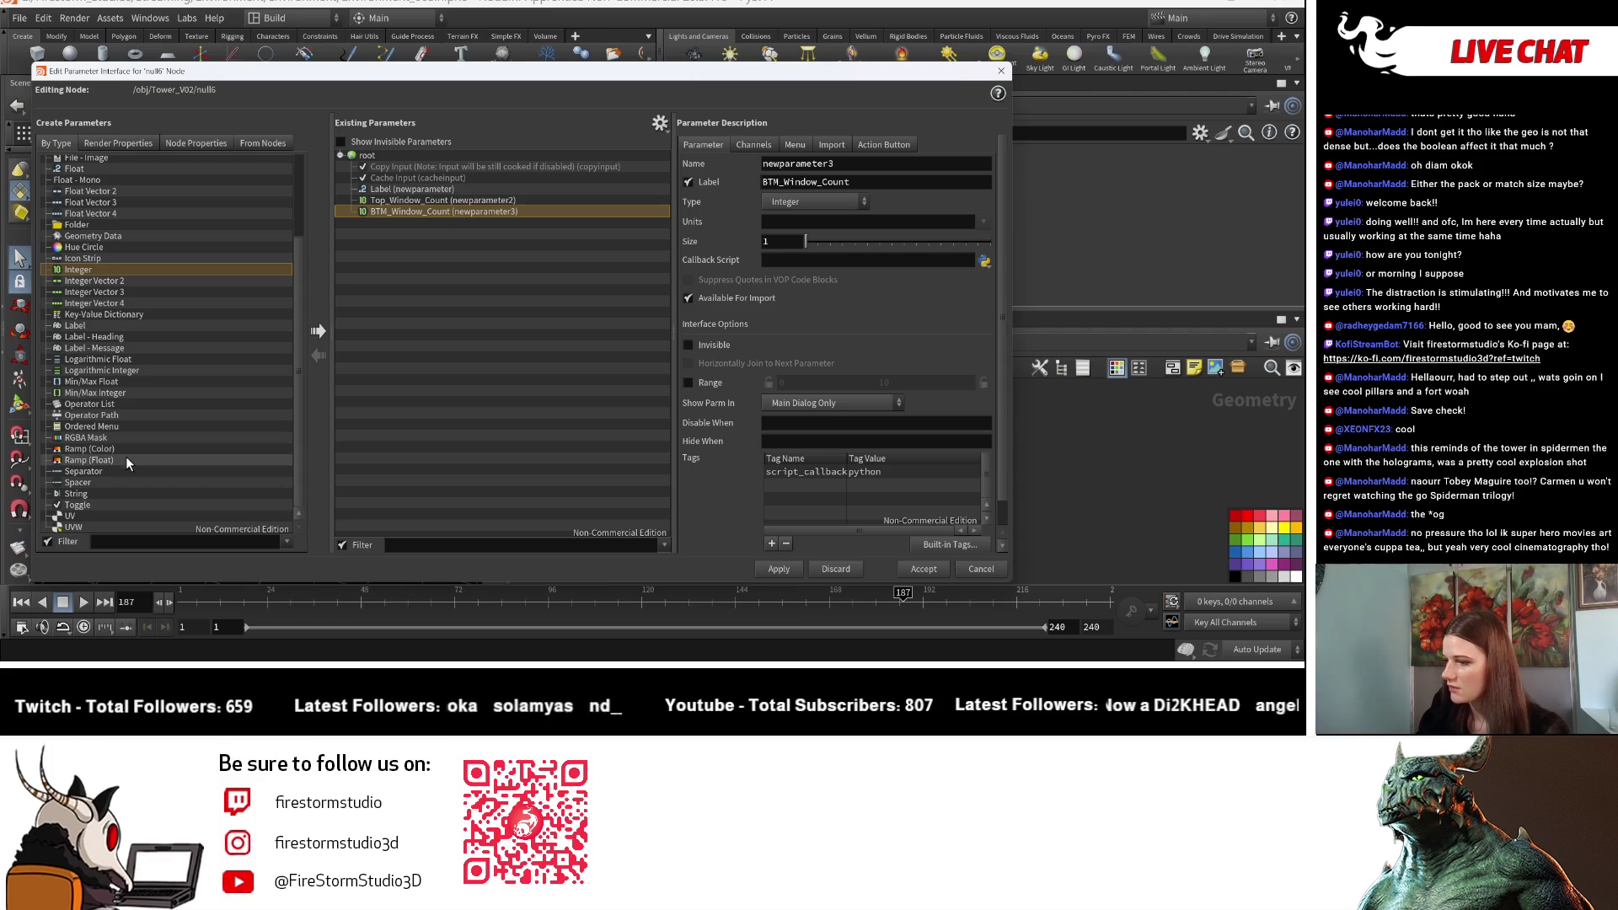
pyautogui.click(318, 331)
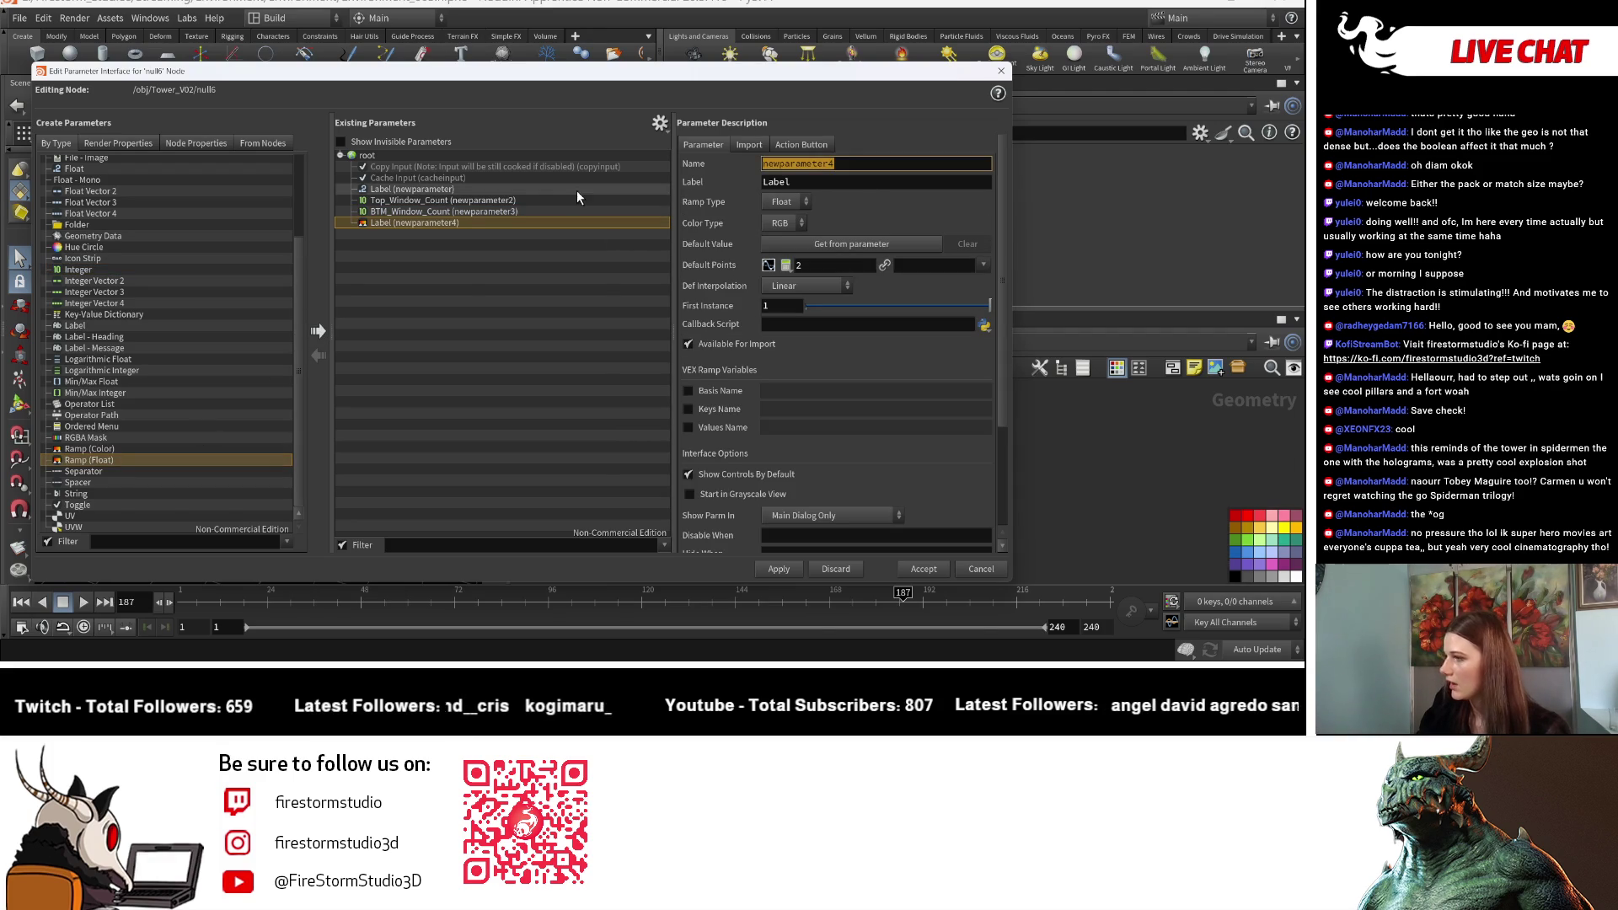
pyautogui.press('Tab')
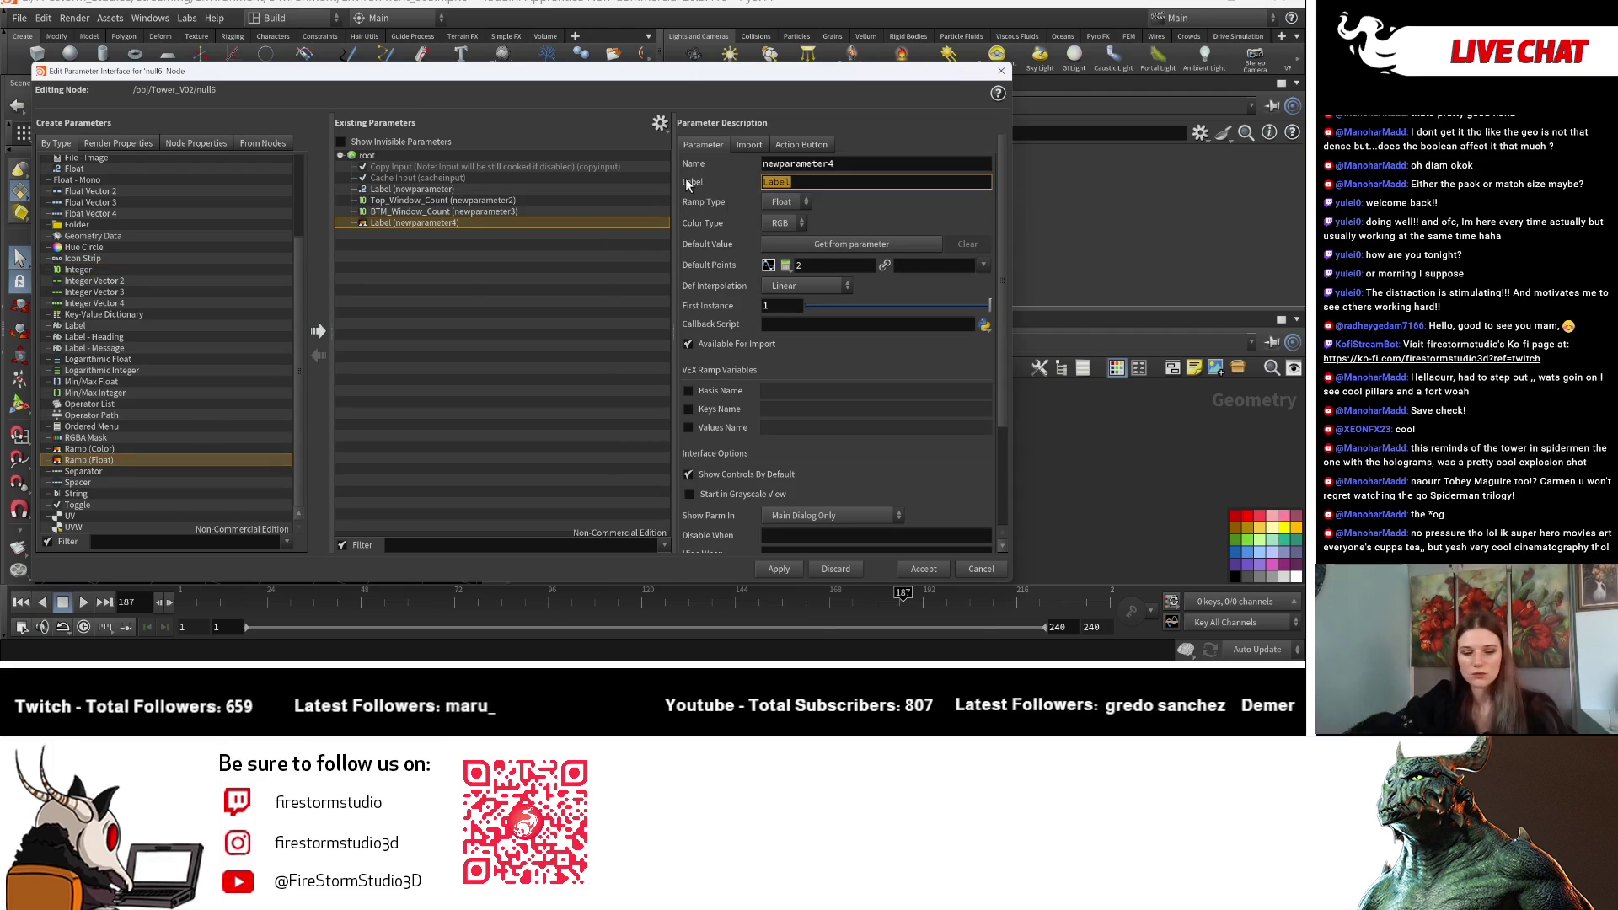
pyautogui.write('Top_Window')
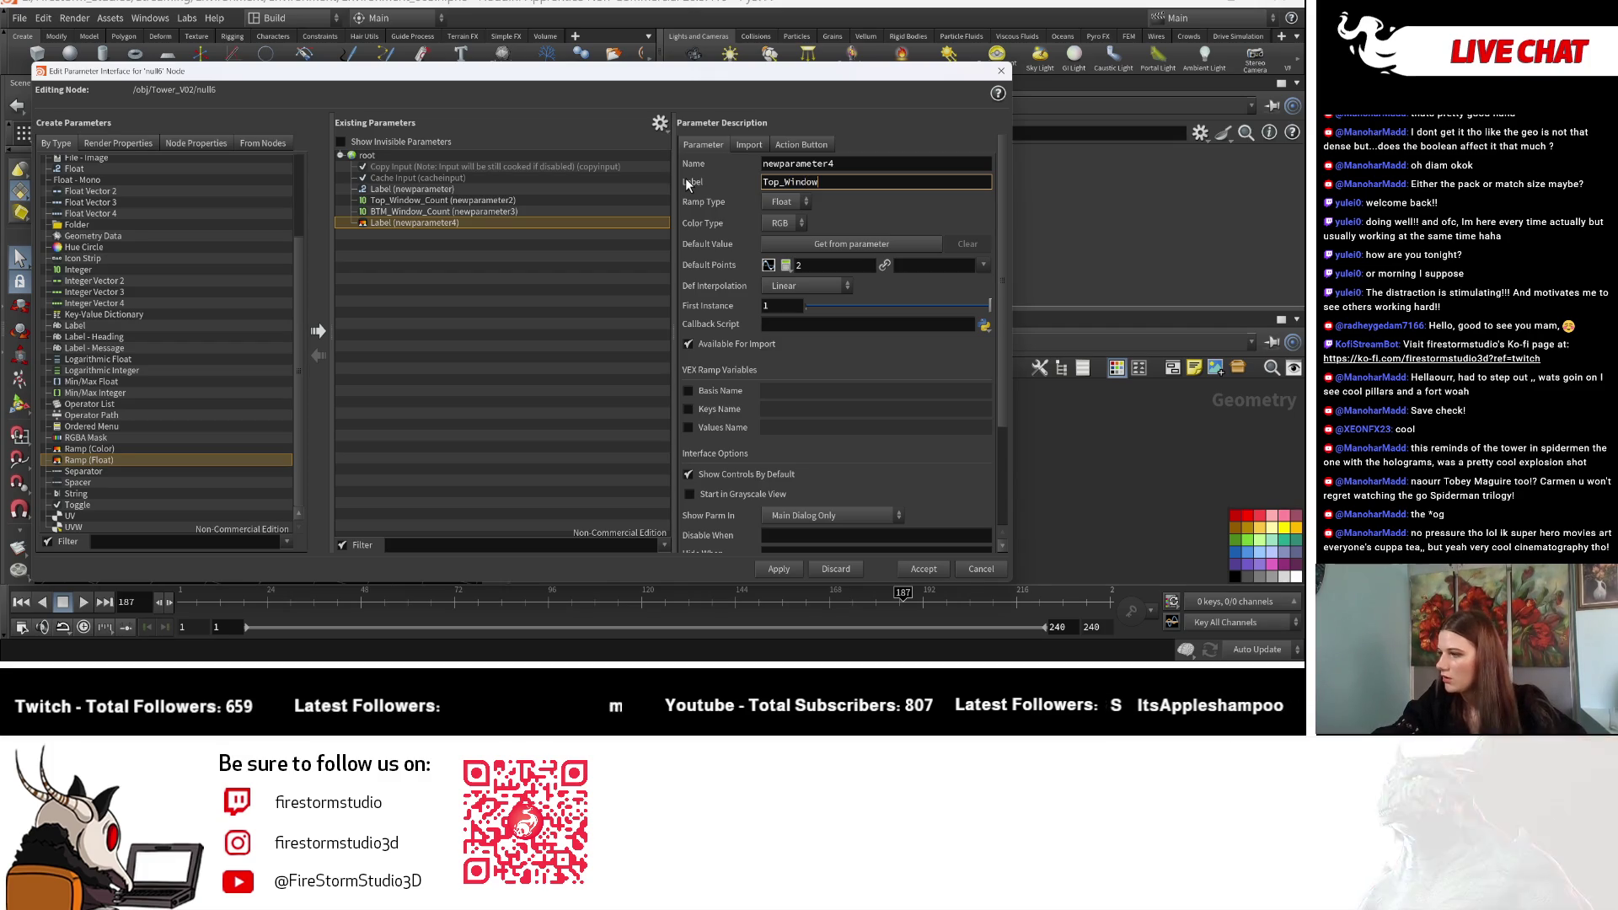
pyautogui.write('_Shape')
pyautogui.press('Return')
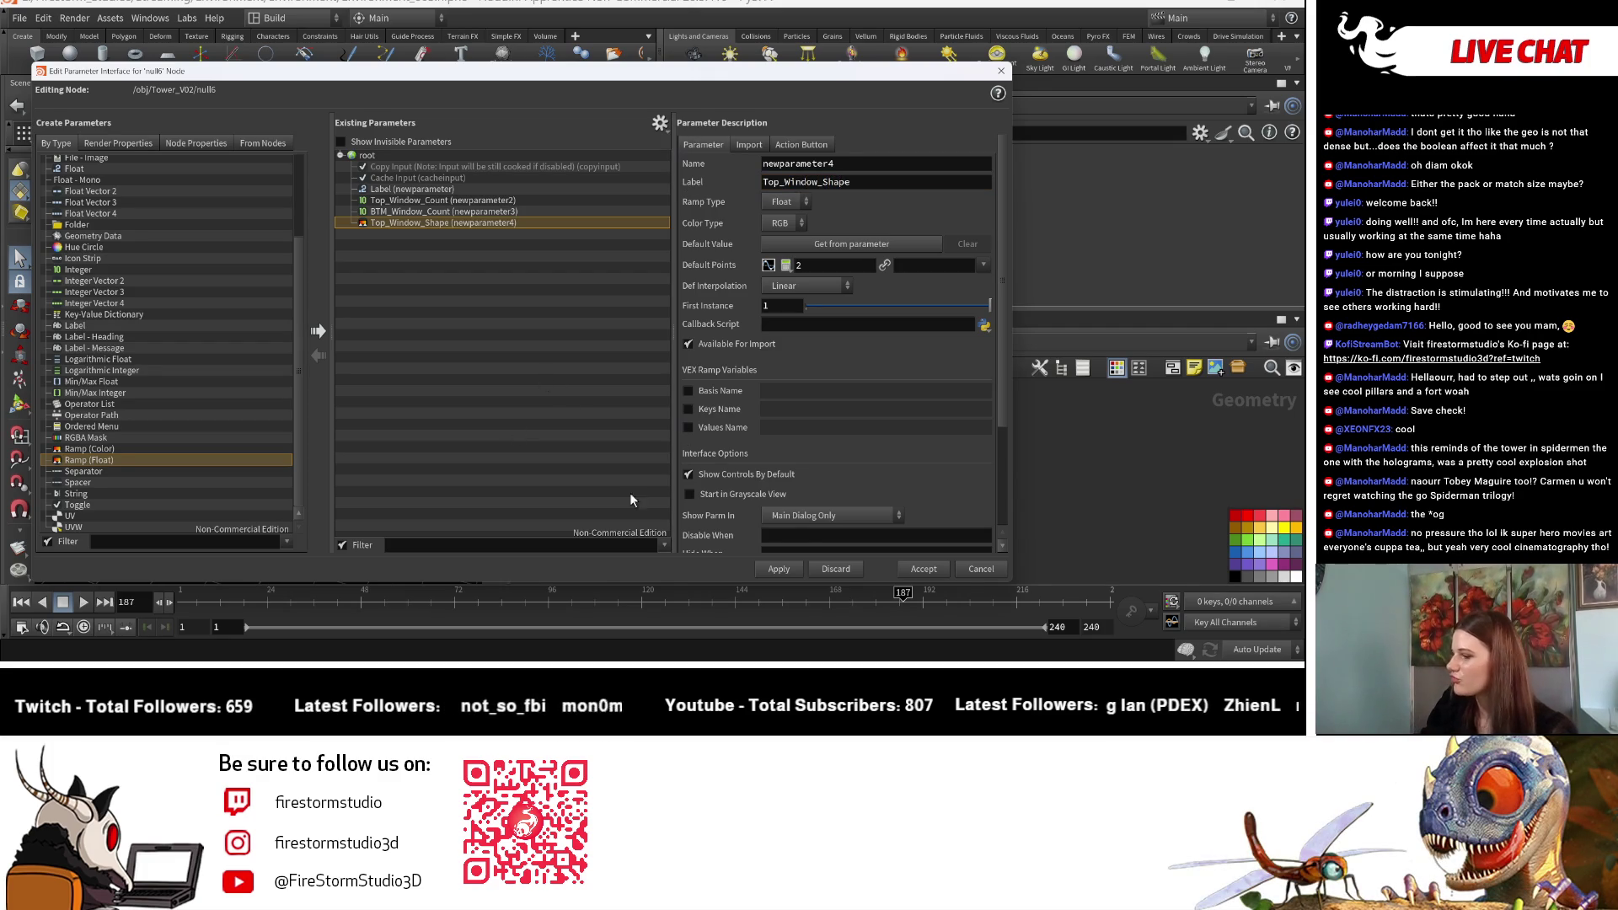
pyautogui.click(788, 572)
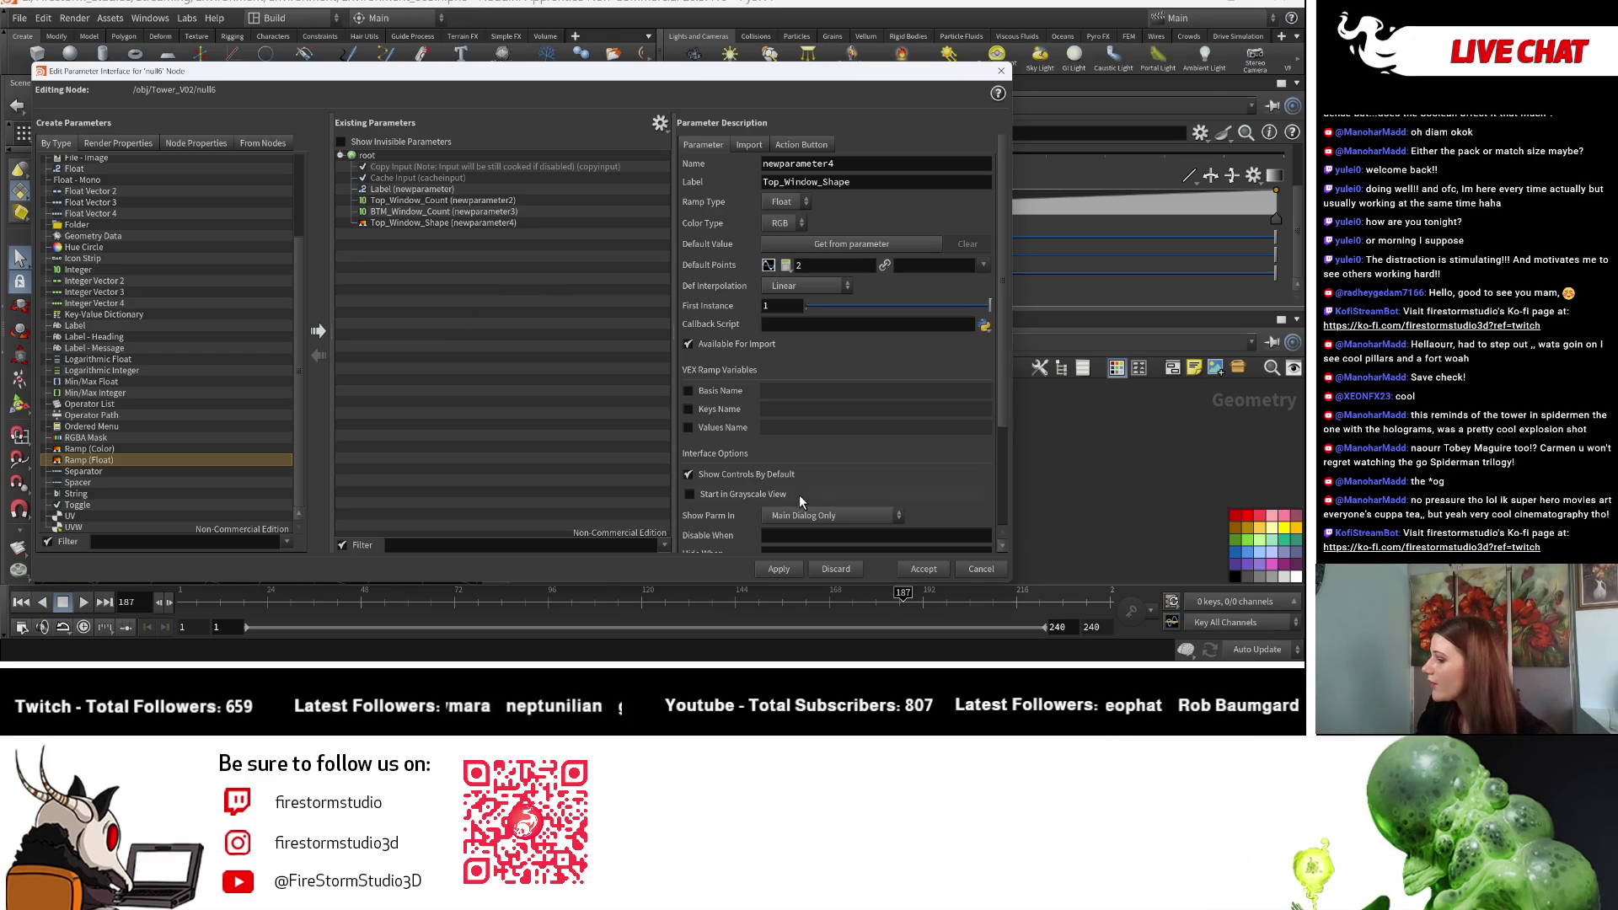
pyautogui.click(920, 573)
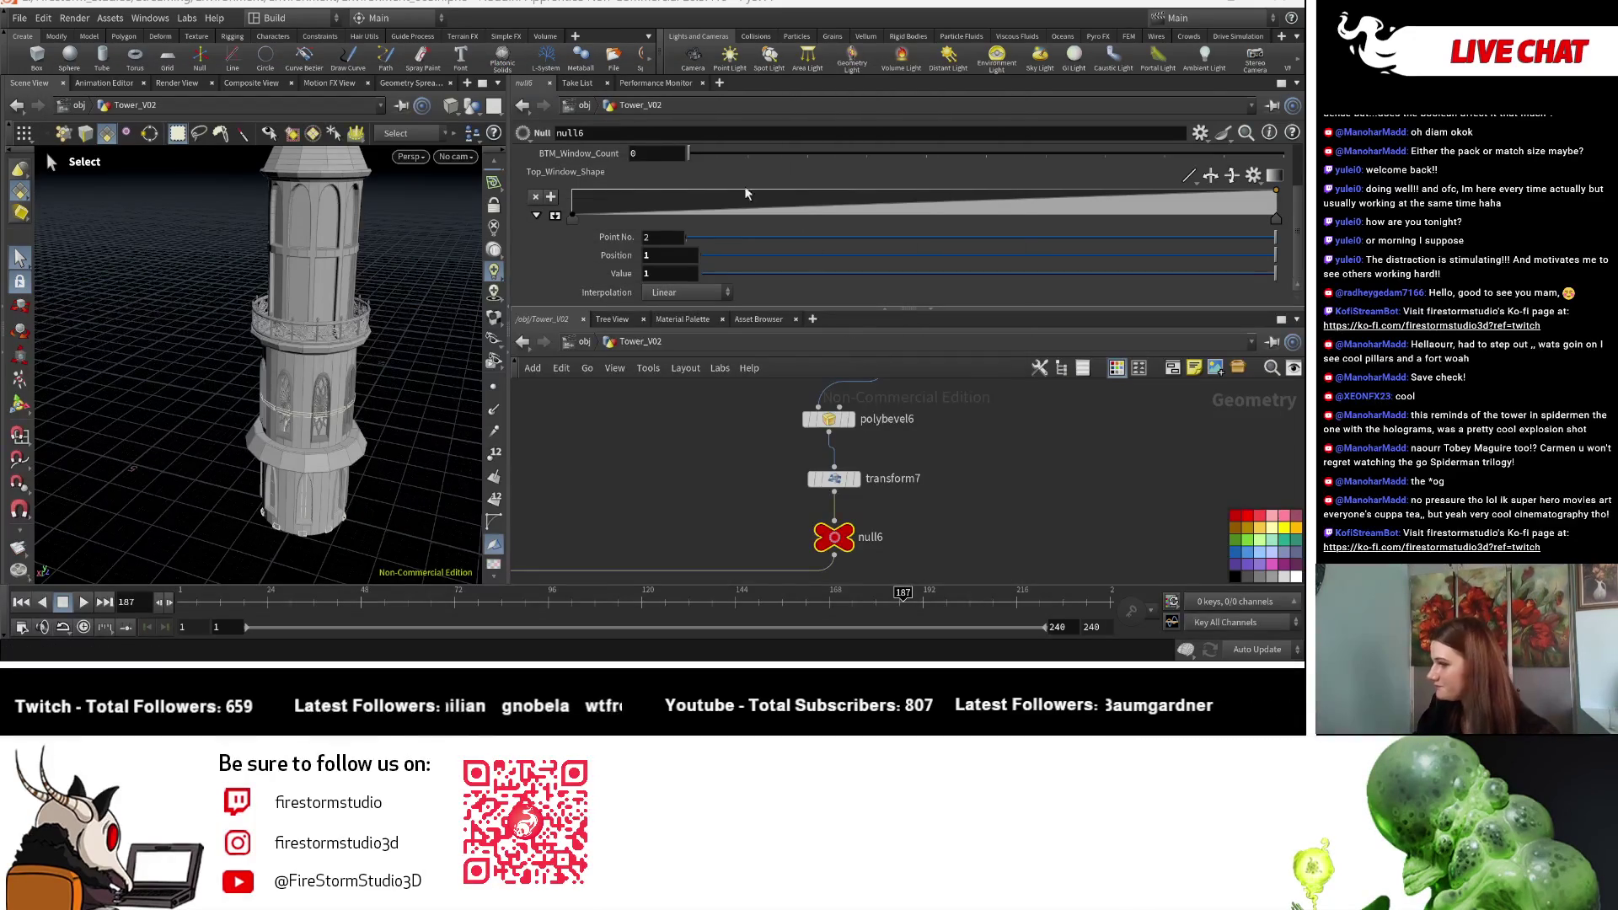
# Step: Relabel null6's first custom parameter from Label to Height in the interface editor and accept
pyautogui.scroll(4, 704, 203)
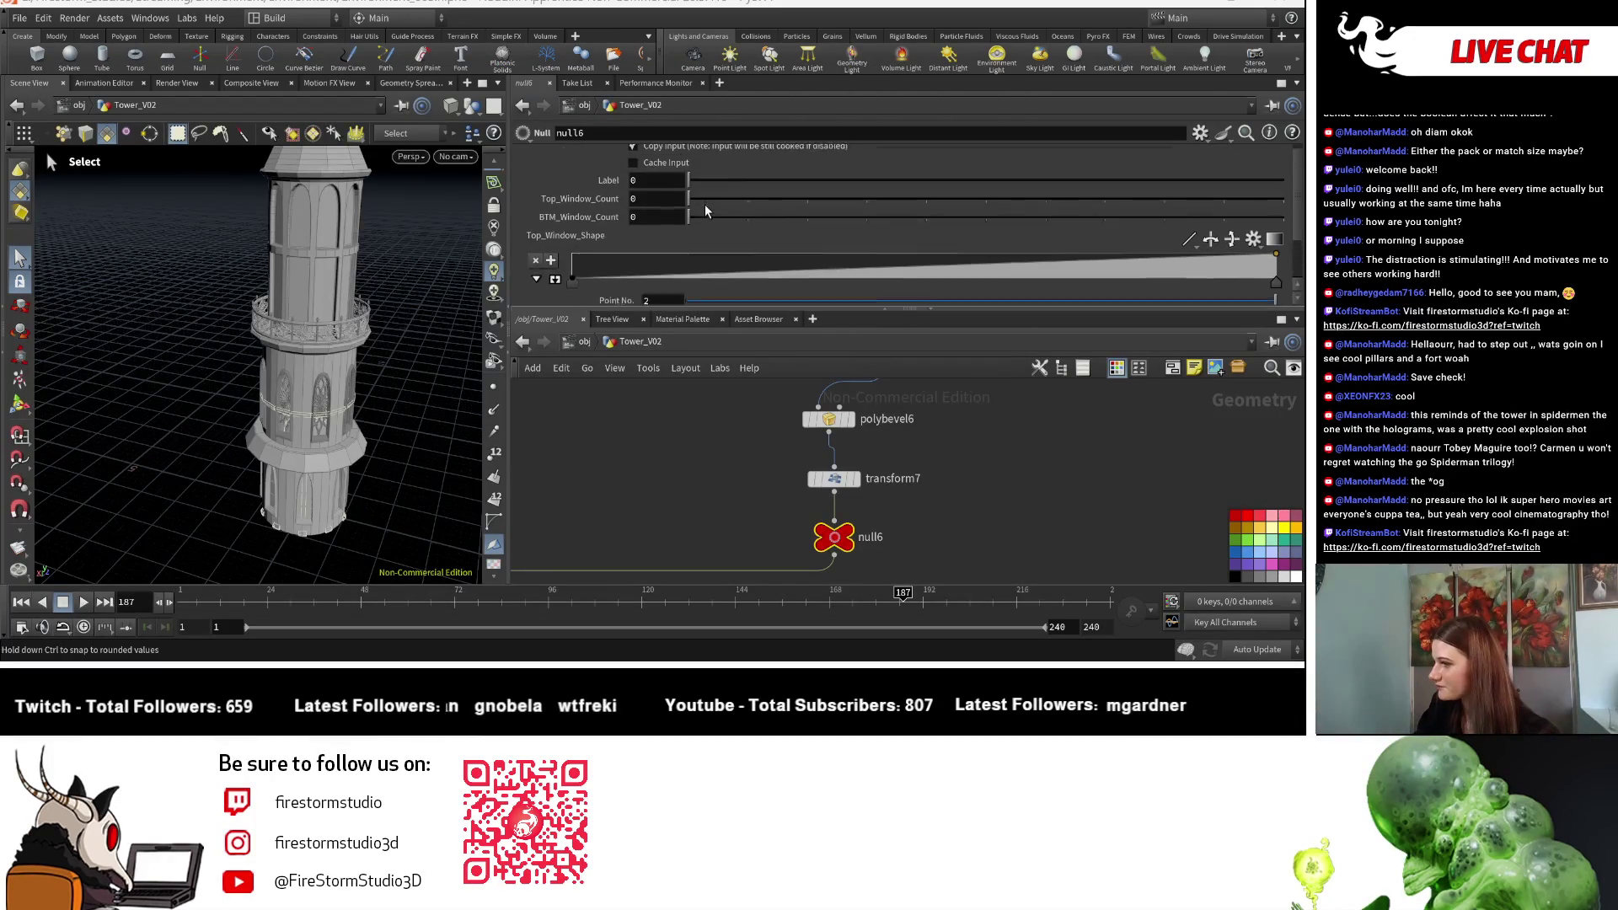
pyautogui.click(1199, 132)
pyautogui.click(1119, 160)
pyautogui.click(594, 186)
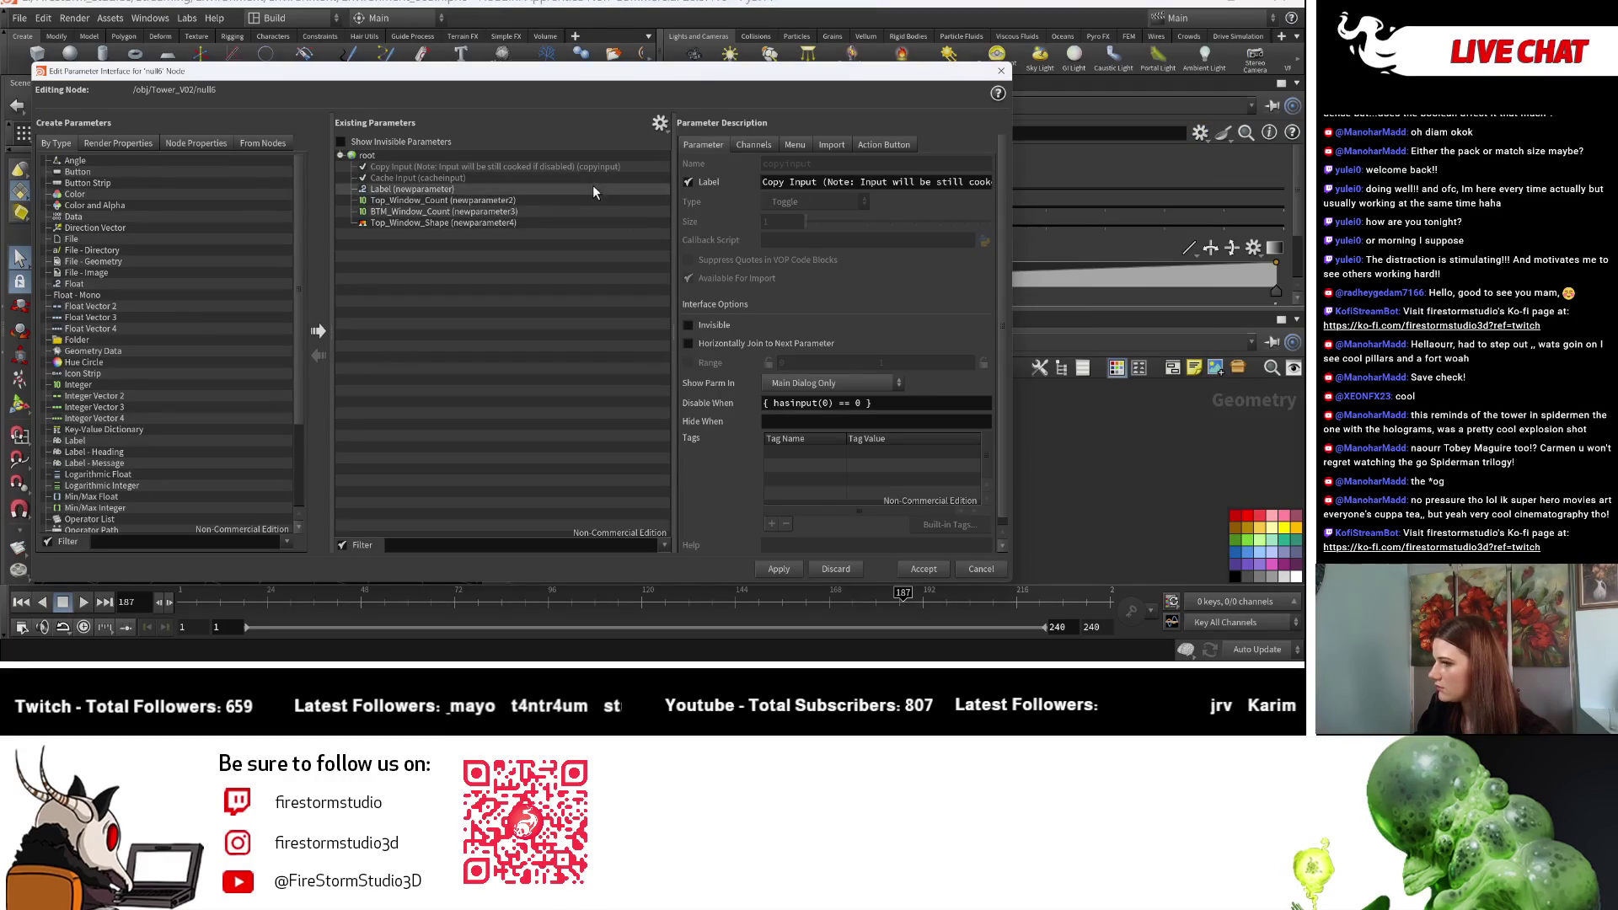
pyautogui.write('Height')
pyautogui.press('Return')
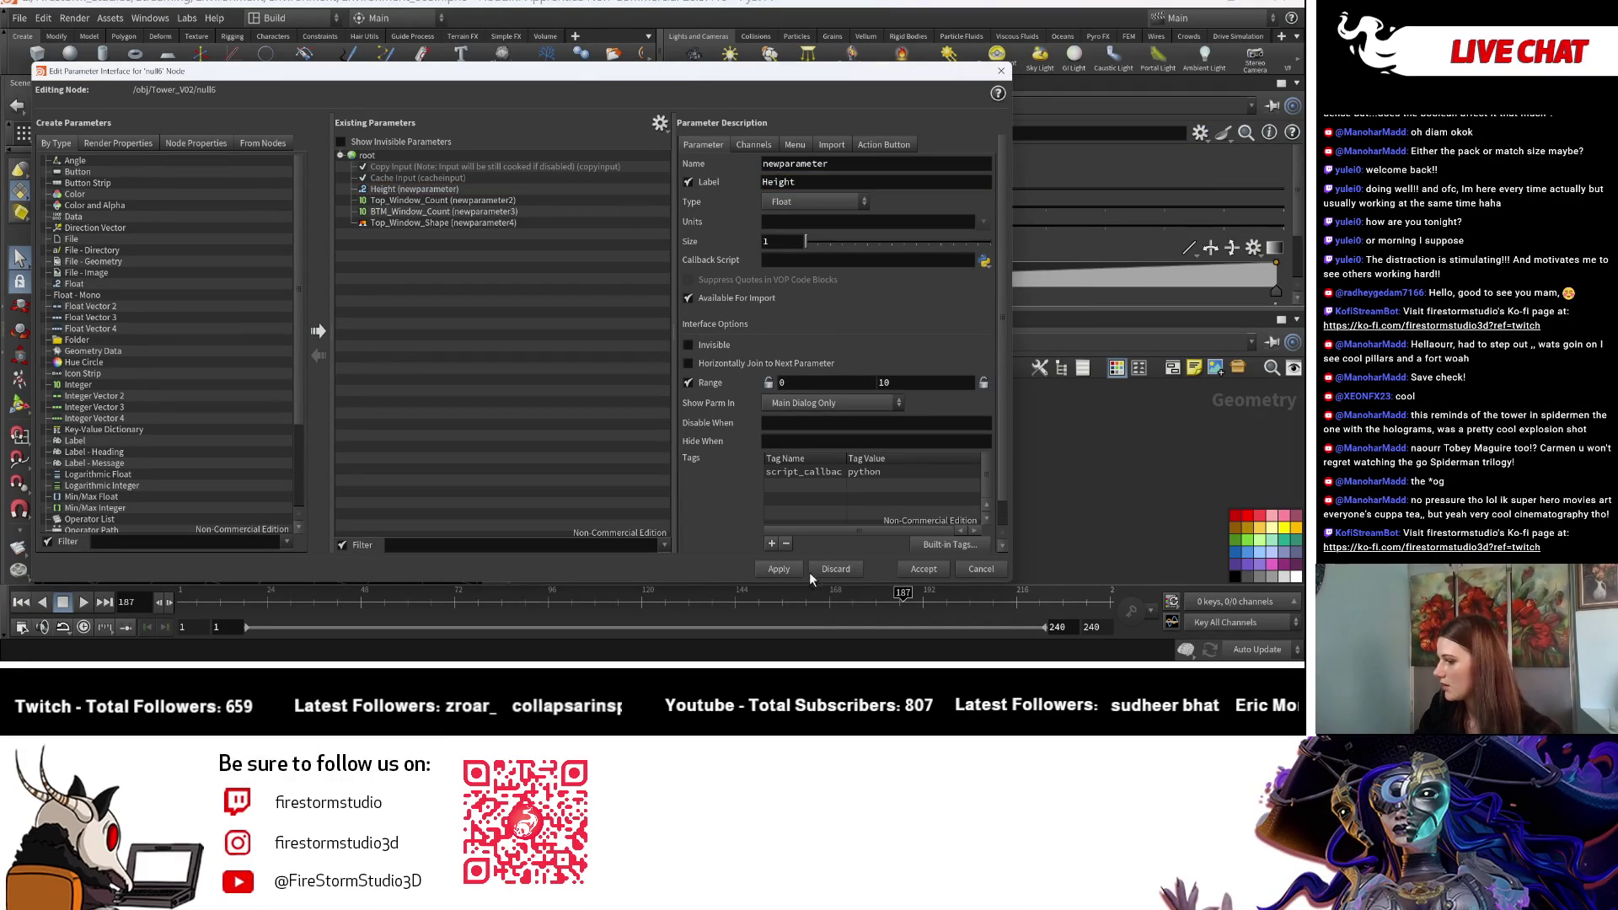
pyautogui.click(923, 569)
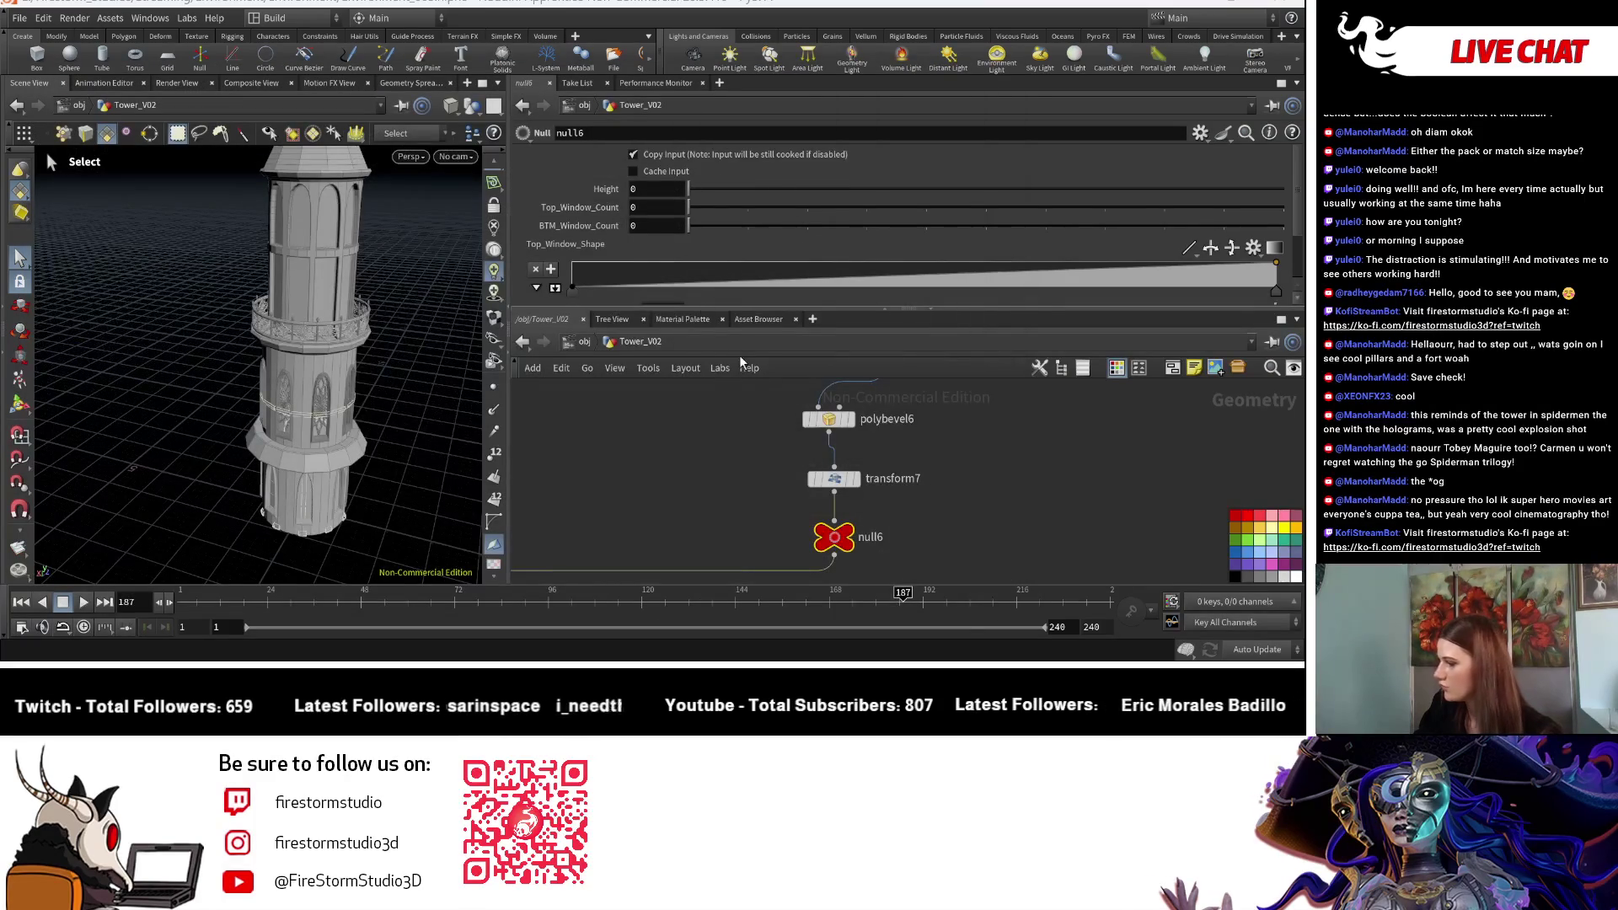
pyautogui.rightClick(594, 189)
# Step: Copy null6's Height parameter and dive into the Segment_2 subnetwork
pyautogui.click(949, 418)
pyautogui.scroll(-5, 949, 421)
pyautogui.scroll(5, 862, 524)
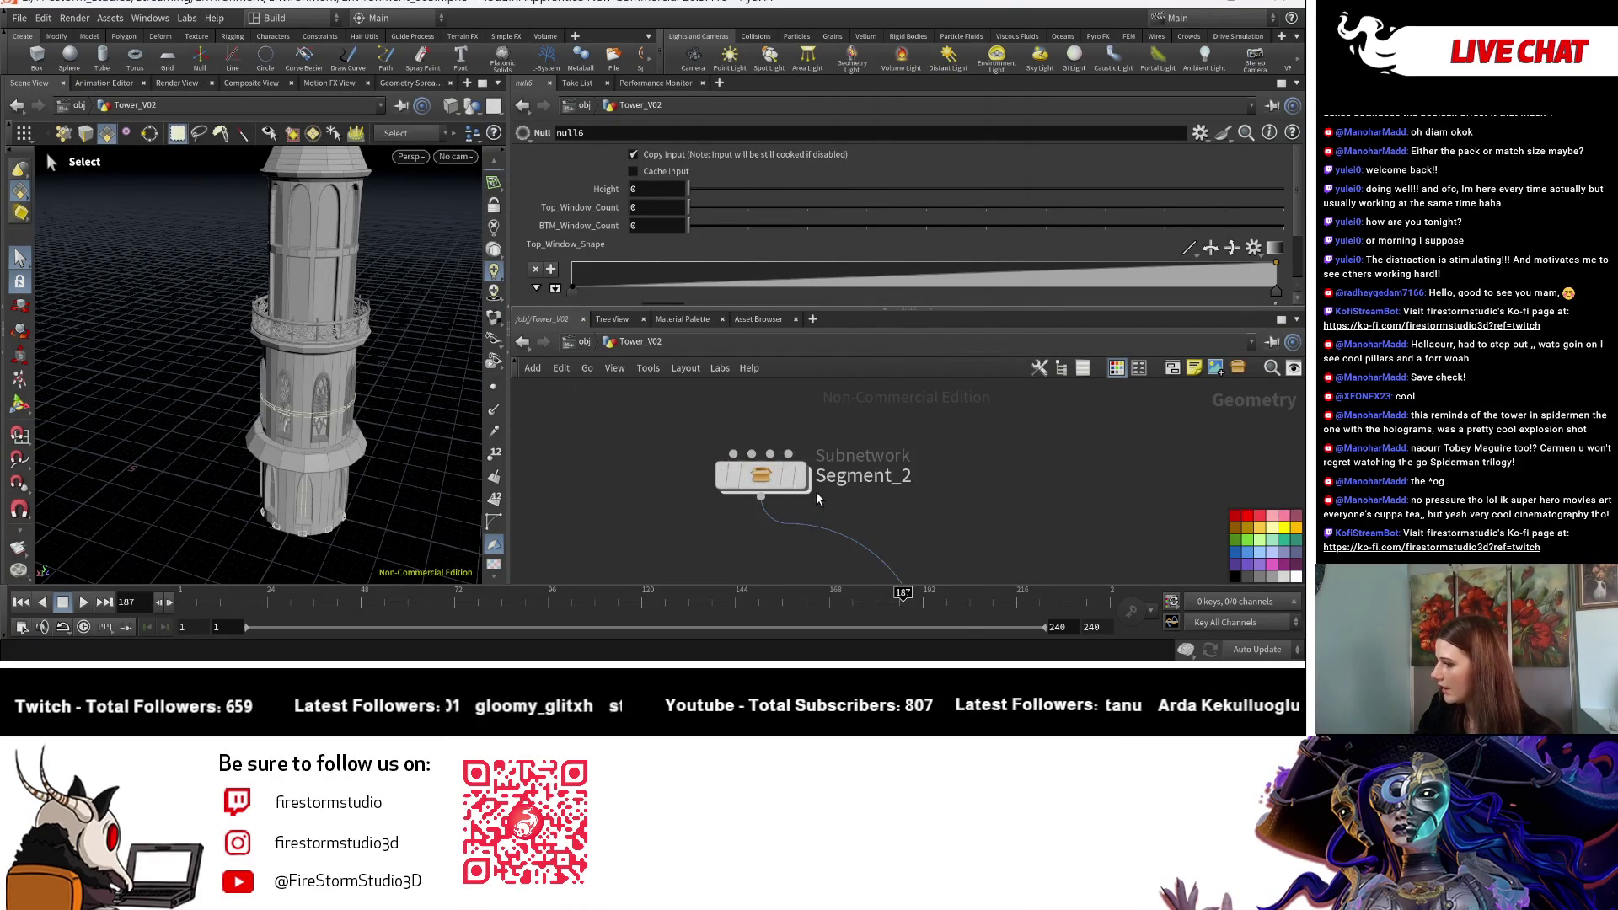
pyautogui.scroll(-3, 939, 424)
pyautogui.scroll(-3, 940, 424)
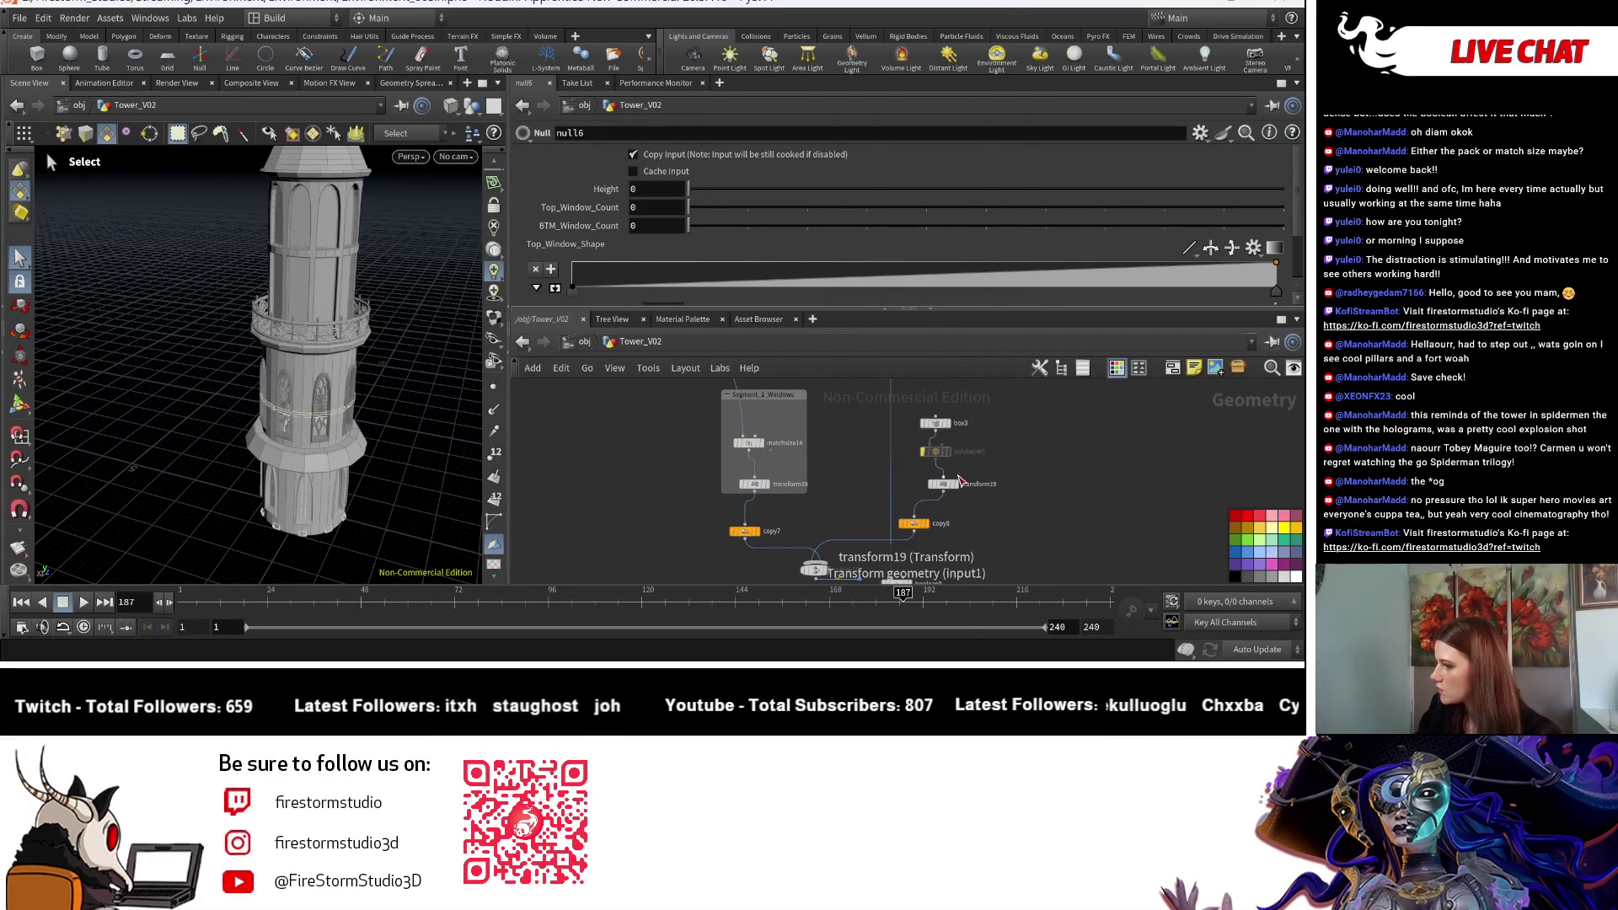
pyautogui.doubleClick(792, 381)
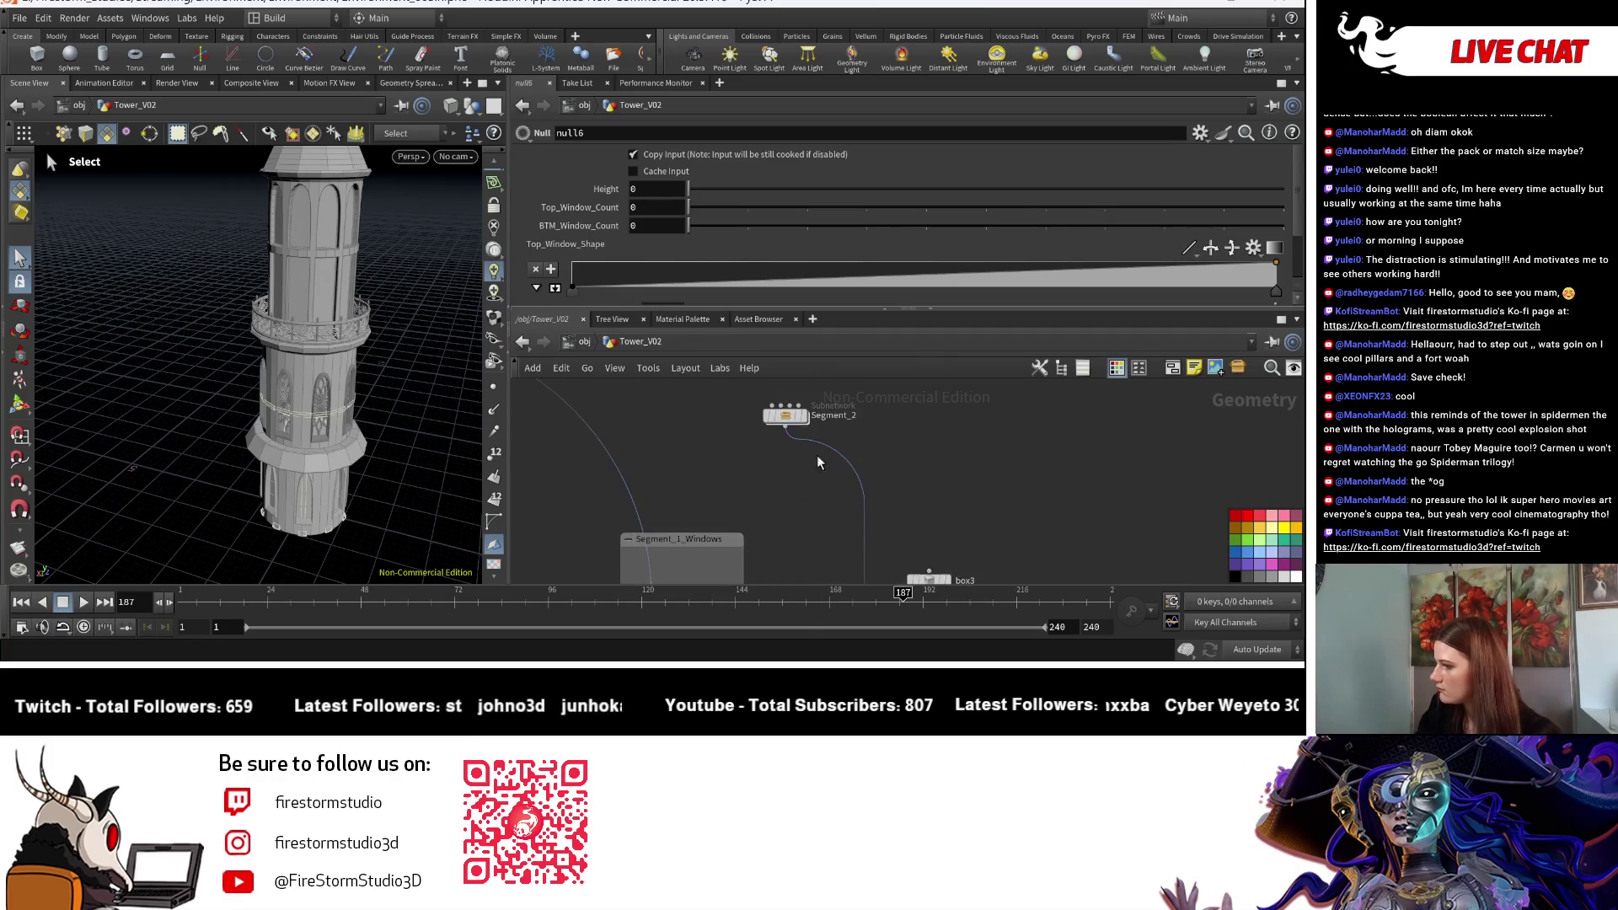
pyautogui.scroll(-3, 886, 465)
# Step: Paste a relative reference to null6's Height into cylinder_generator6's Height, then return to Tower_V02
pyautogui.scroll(5, 805, 495)
pyautogui.scroll(-2, 804, 496)
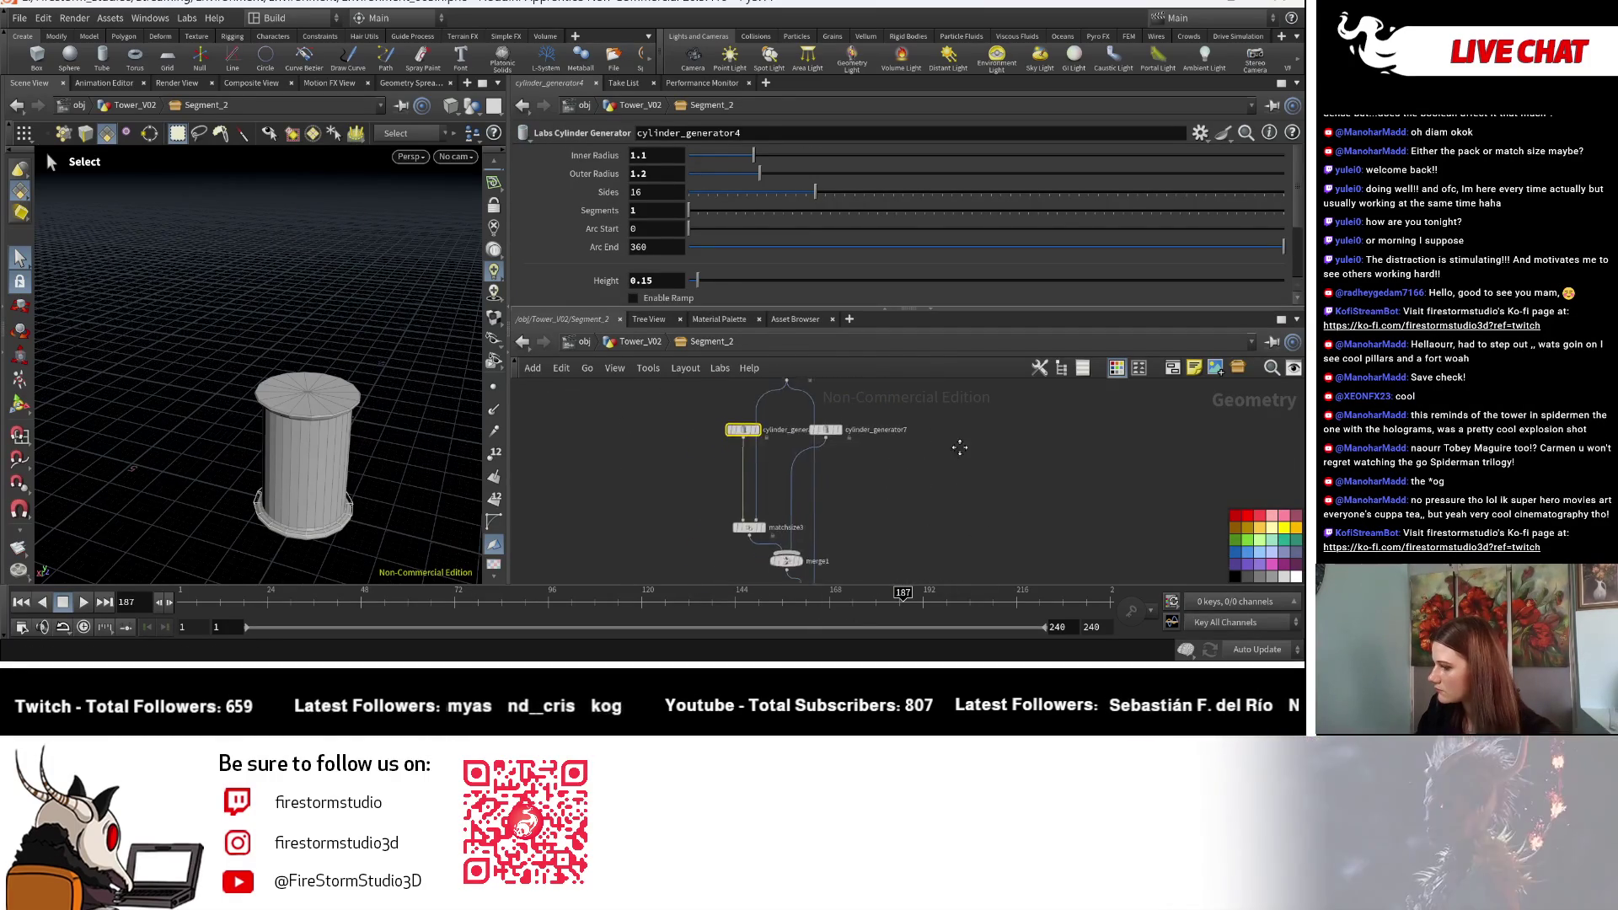
pyautogui.click(811, 480)
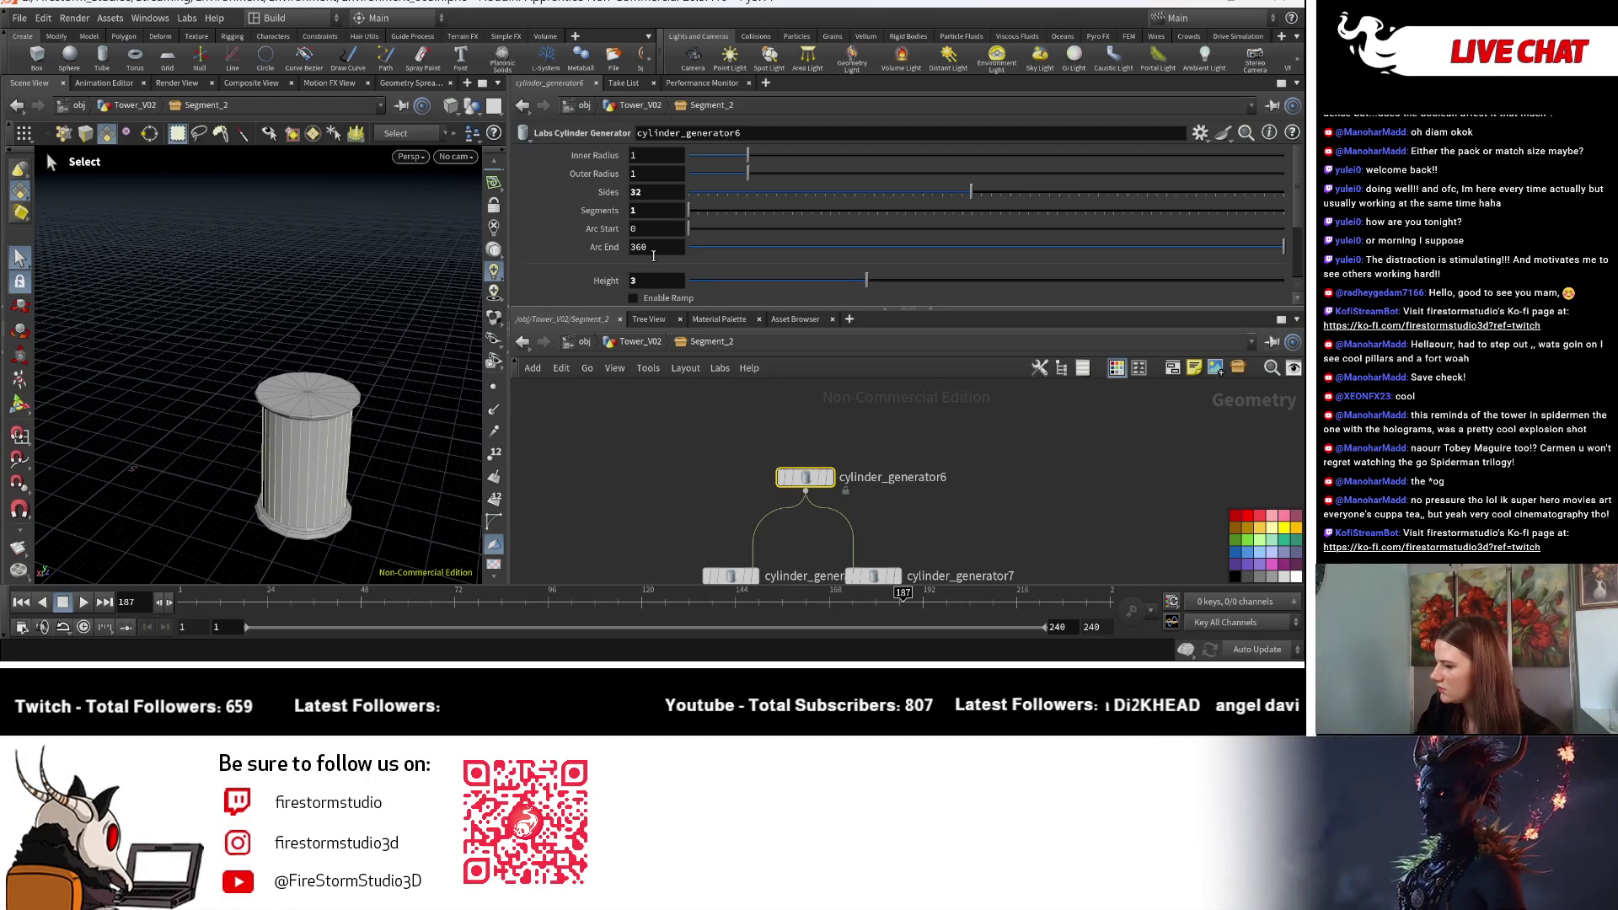
pyautogui.moveTo(647, 501)
pyautogui.mouseDown(button='middle')
pyautogui.moveTo(614, 423)
pyautogui.moveTo(614, 500)
pyautogui.mouseUp(button='middle')
pyautogui.moveTo(1008, 517)
pyautogui.mouseDown(button='middle')
pyautogui.moveTo(983, 417)
pyautogui.moveTo(945, 404)
pyautogui.mouseUp(button='middle')
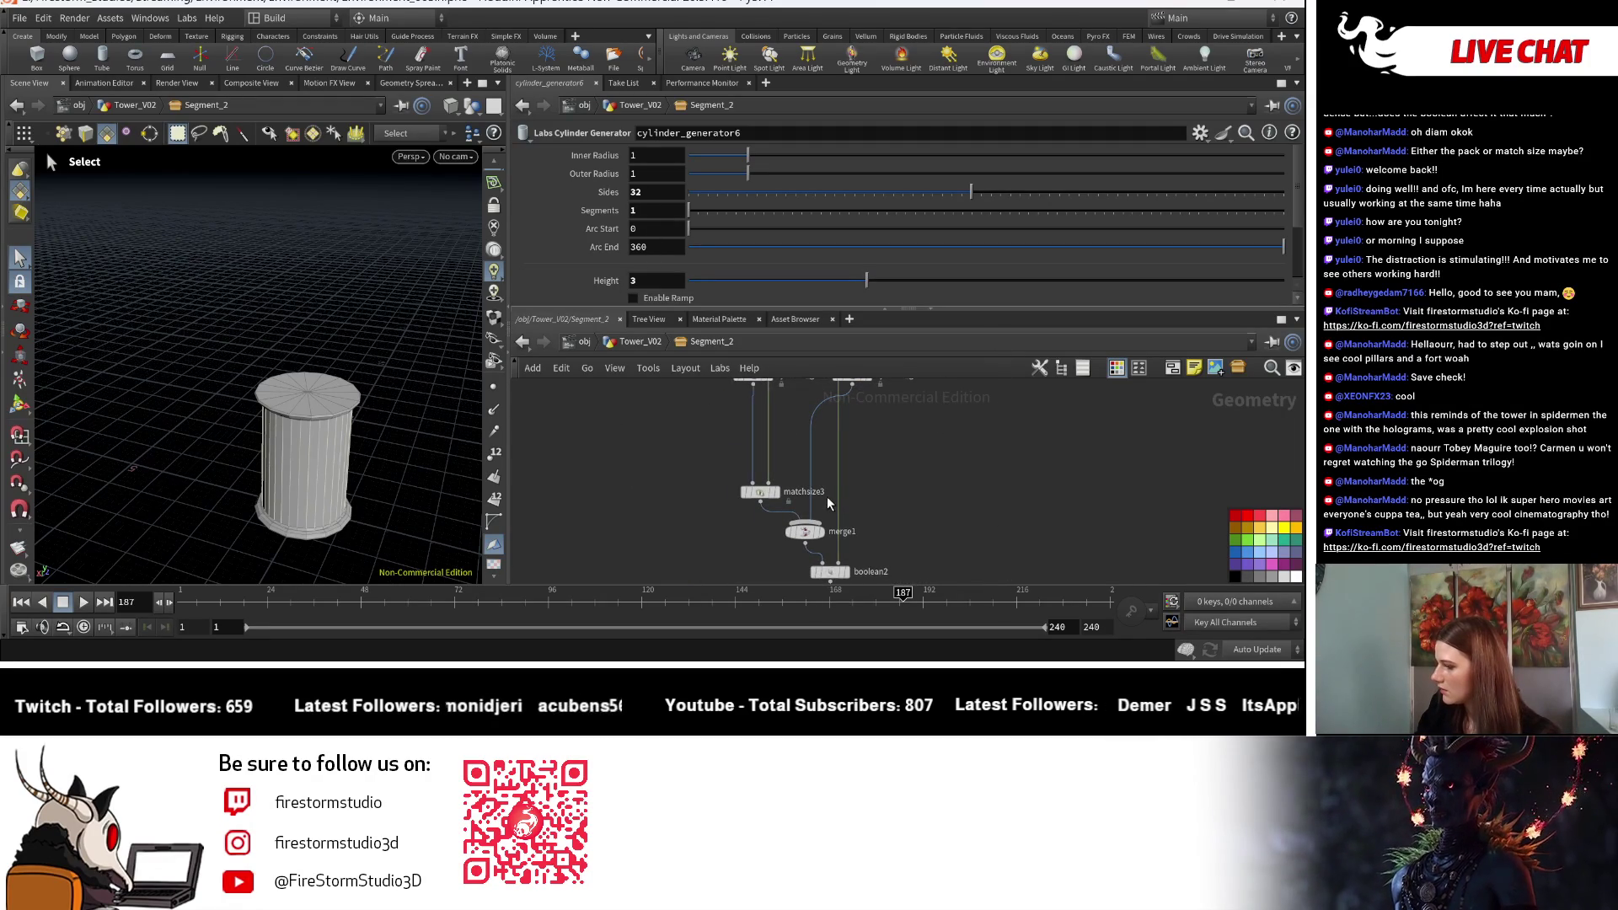
pyautogui.moveTo(829, 451); pyautogui.dragTo(845, 521, button='middle')
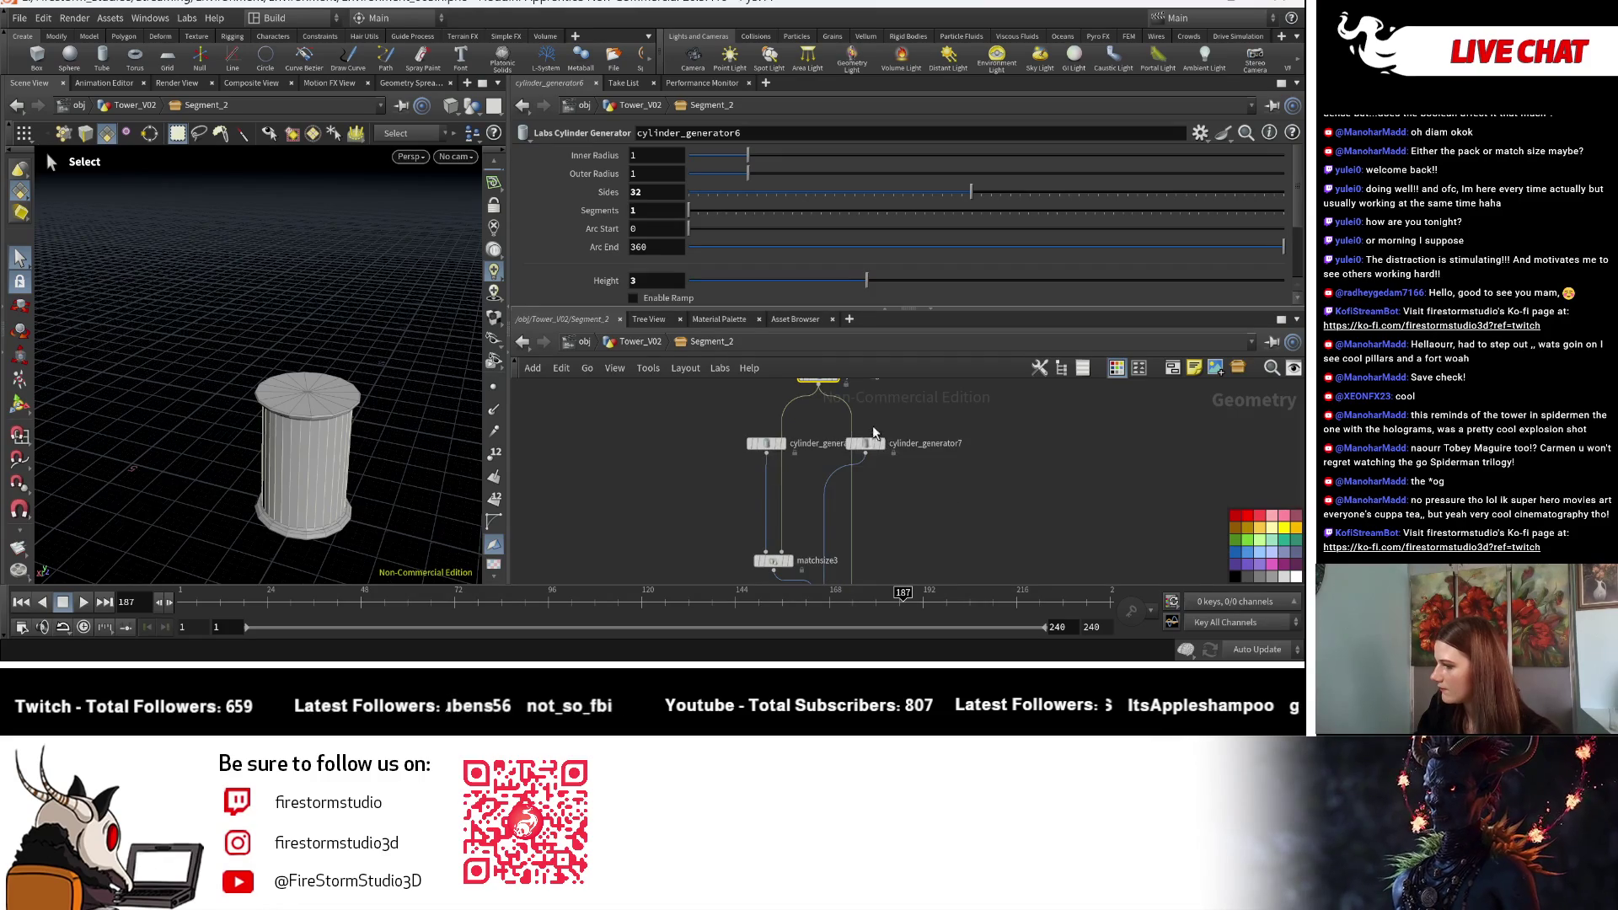
pyautogui.click(796, 558)
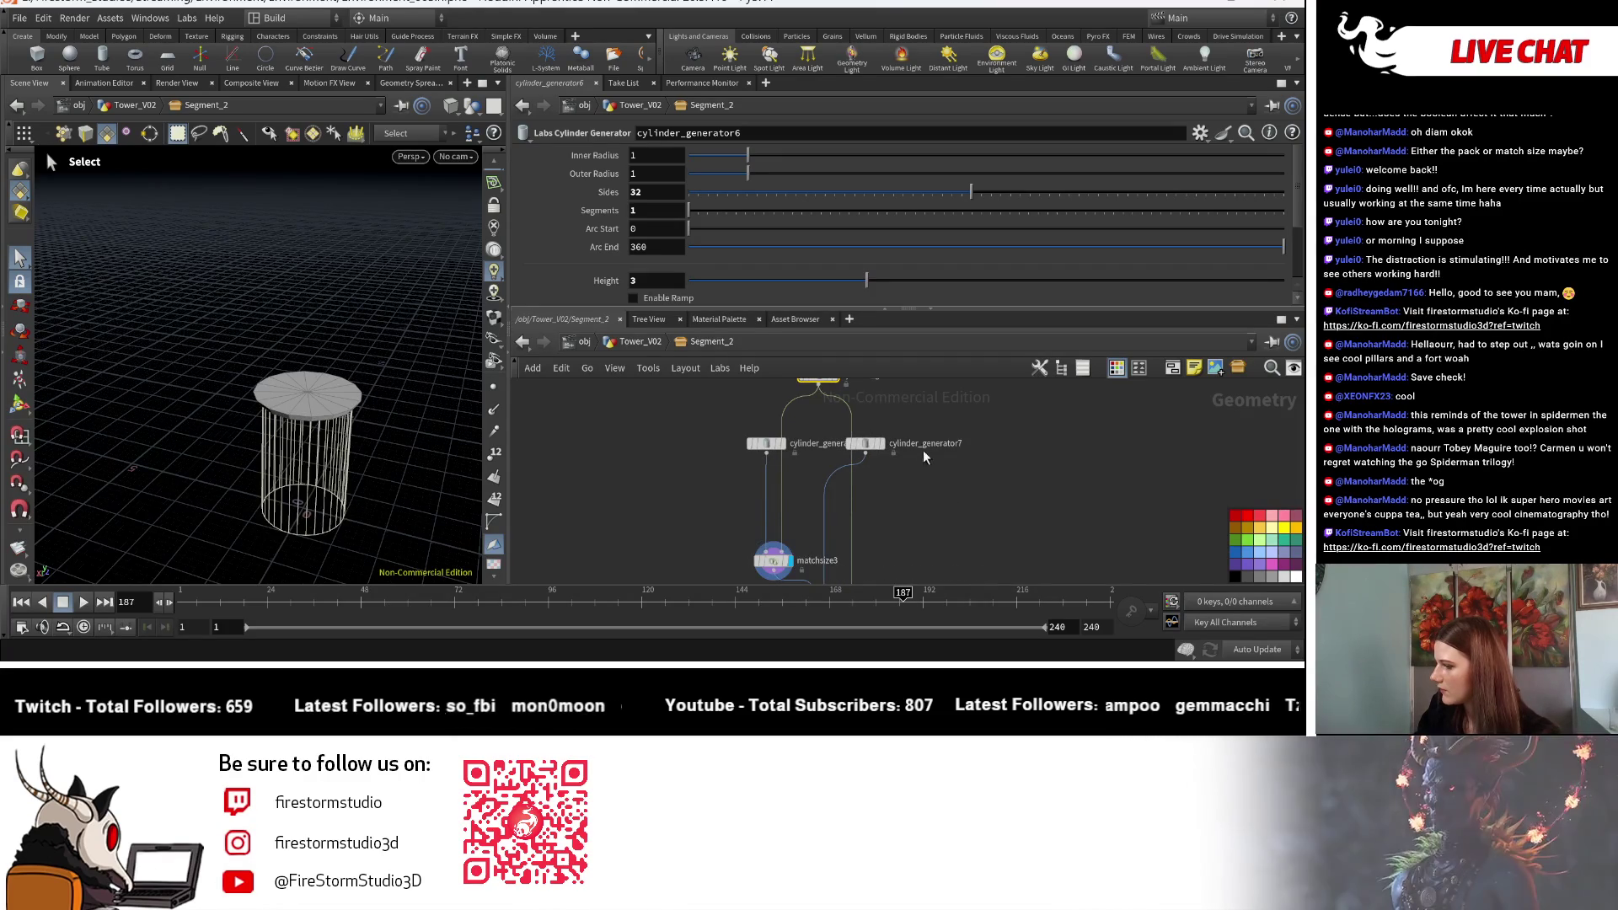
pyautogui.moveTo(918, 452); pyautogui.dragTo(898, 489, button='middle')
pyautogui.click(835, 438)
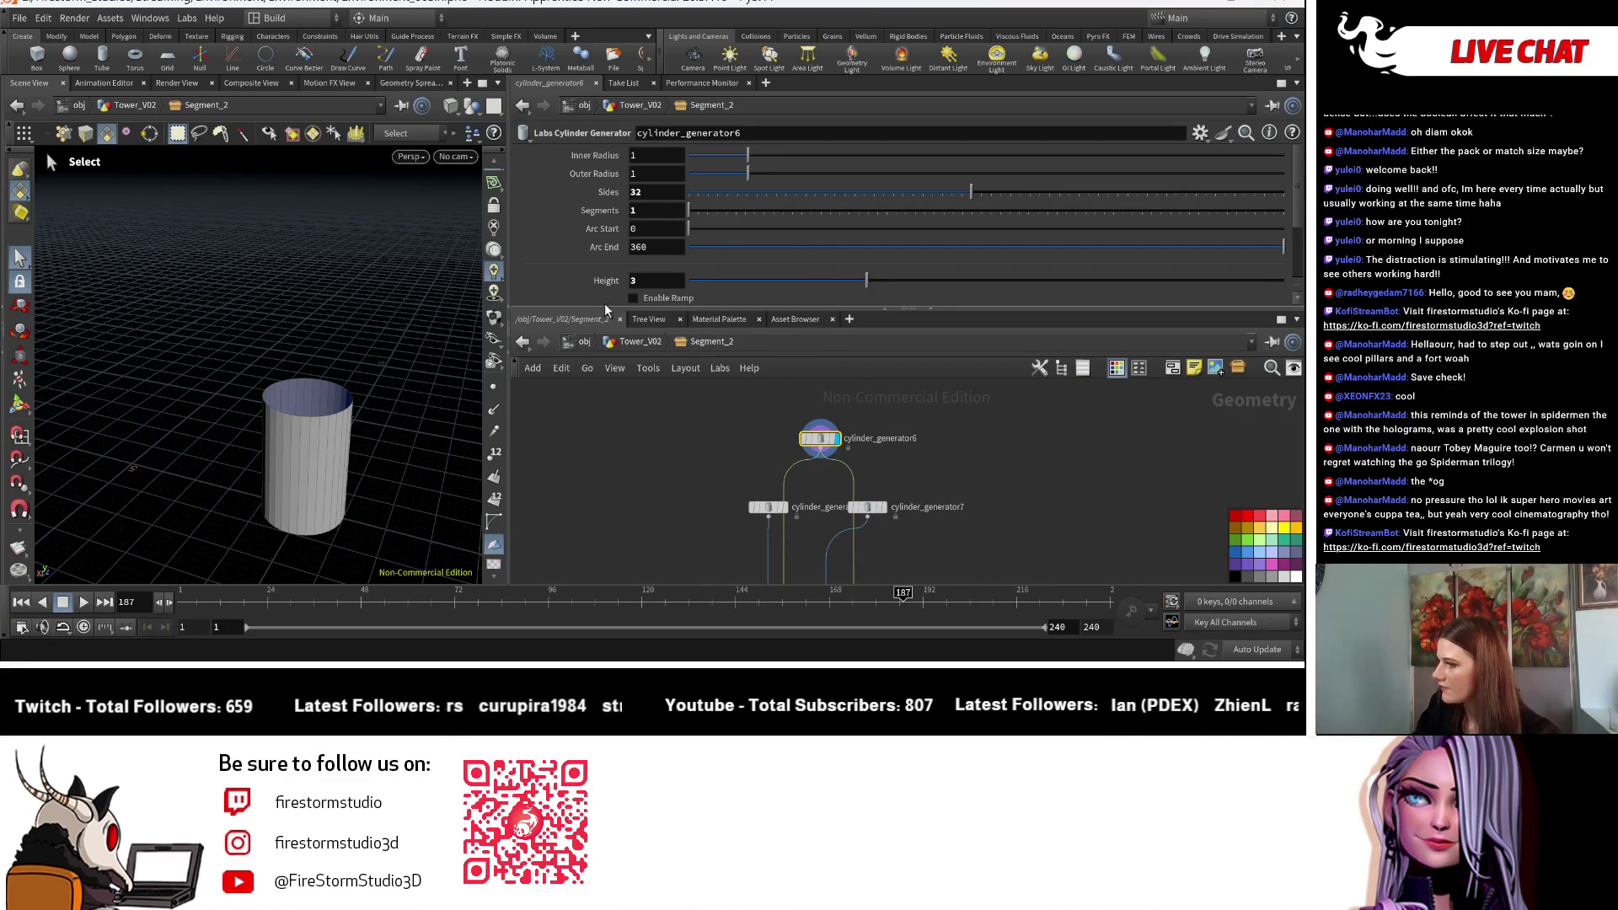
pyautogui.rightClick(592, 281)
pyautogui.click(665, 451)
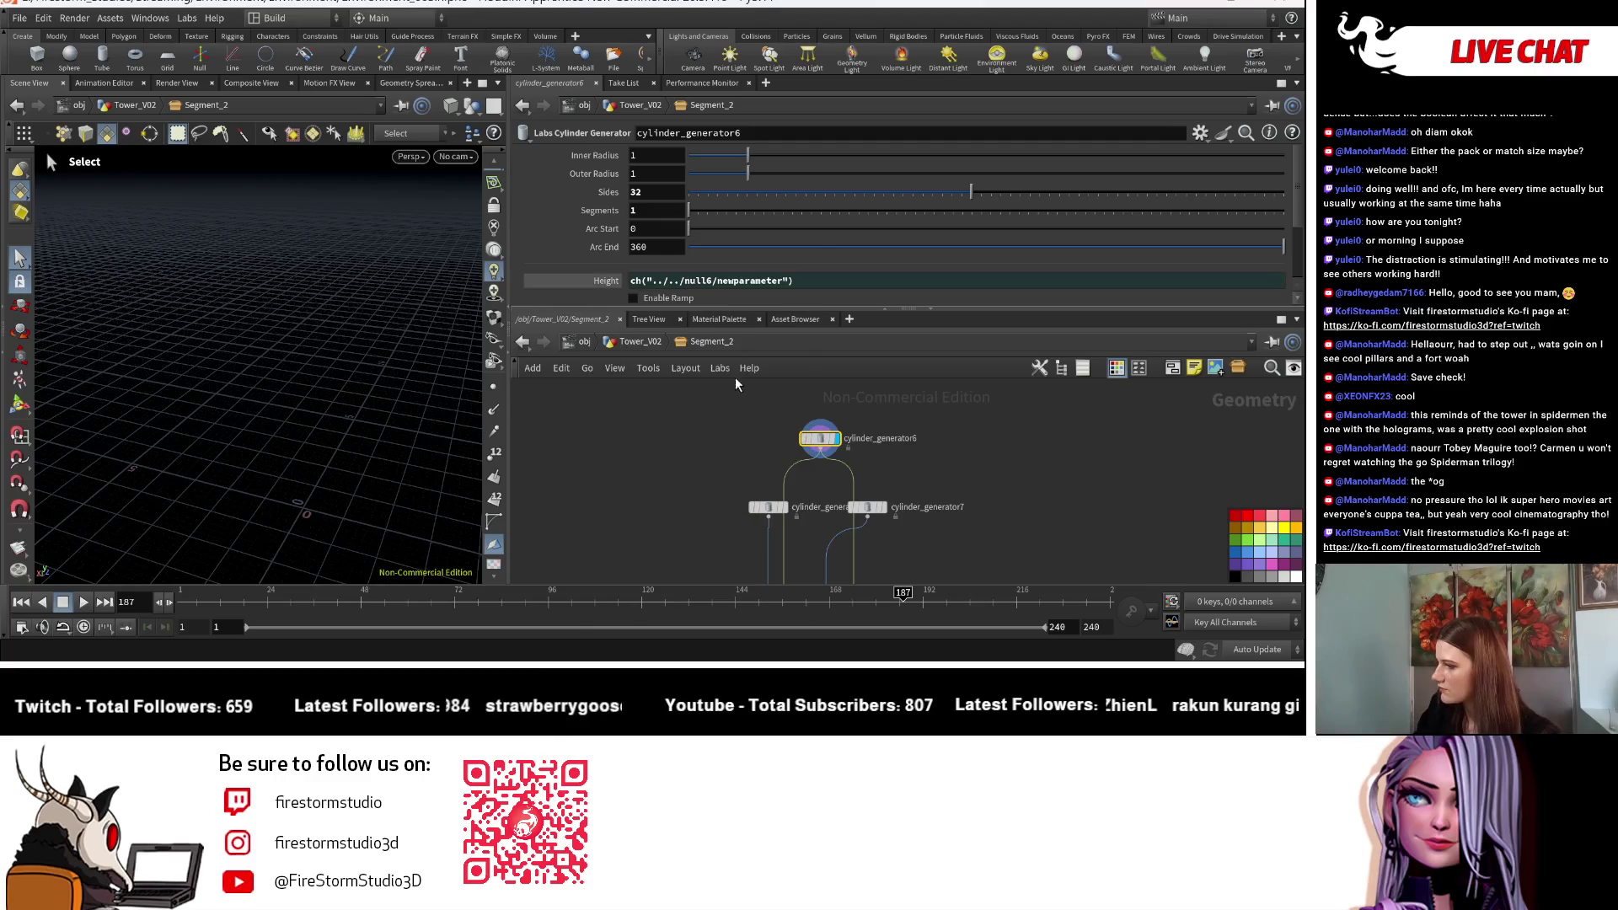
pyautogui.click(647, 341)
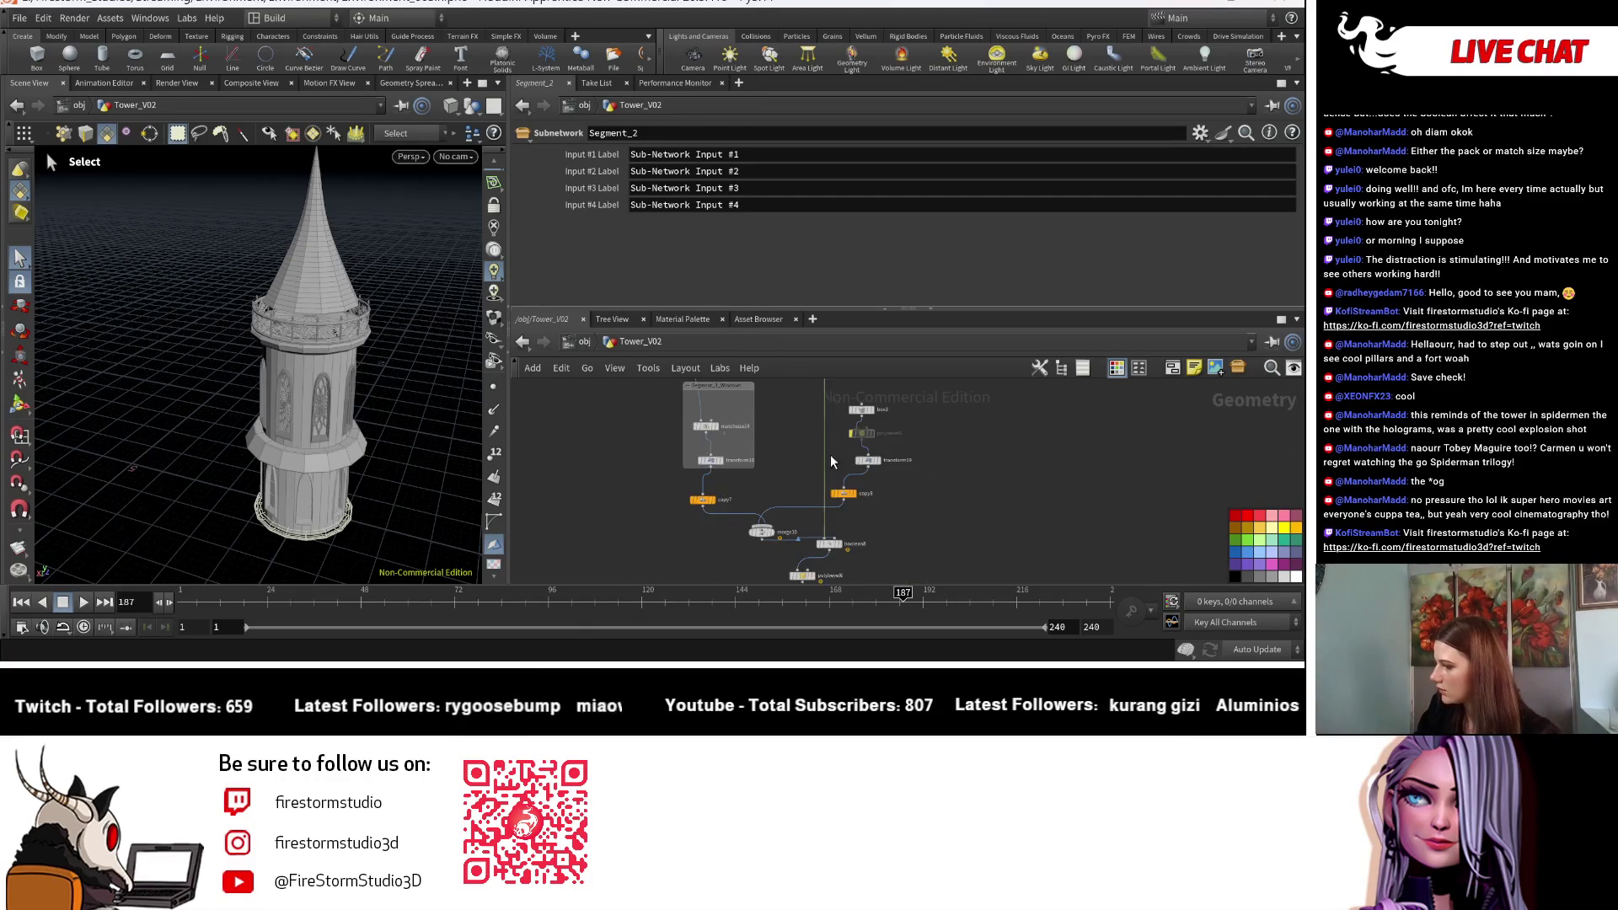
# Step: Set null6's Height to 3 to stretch the tower's middle section
pyautogui.scroll(5, 850, 433)
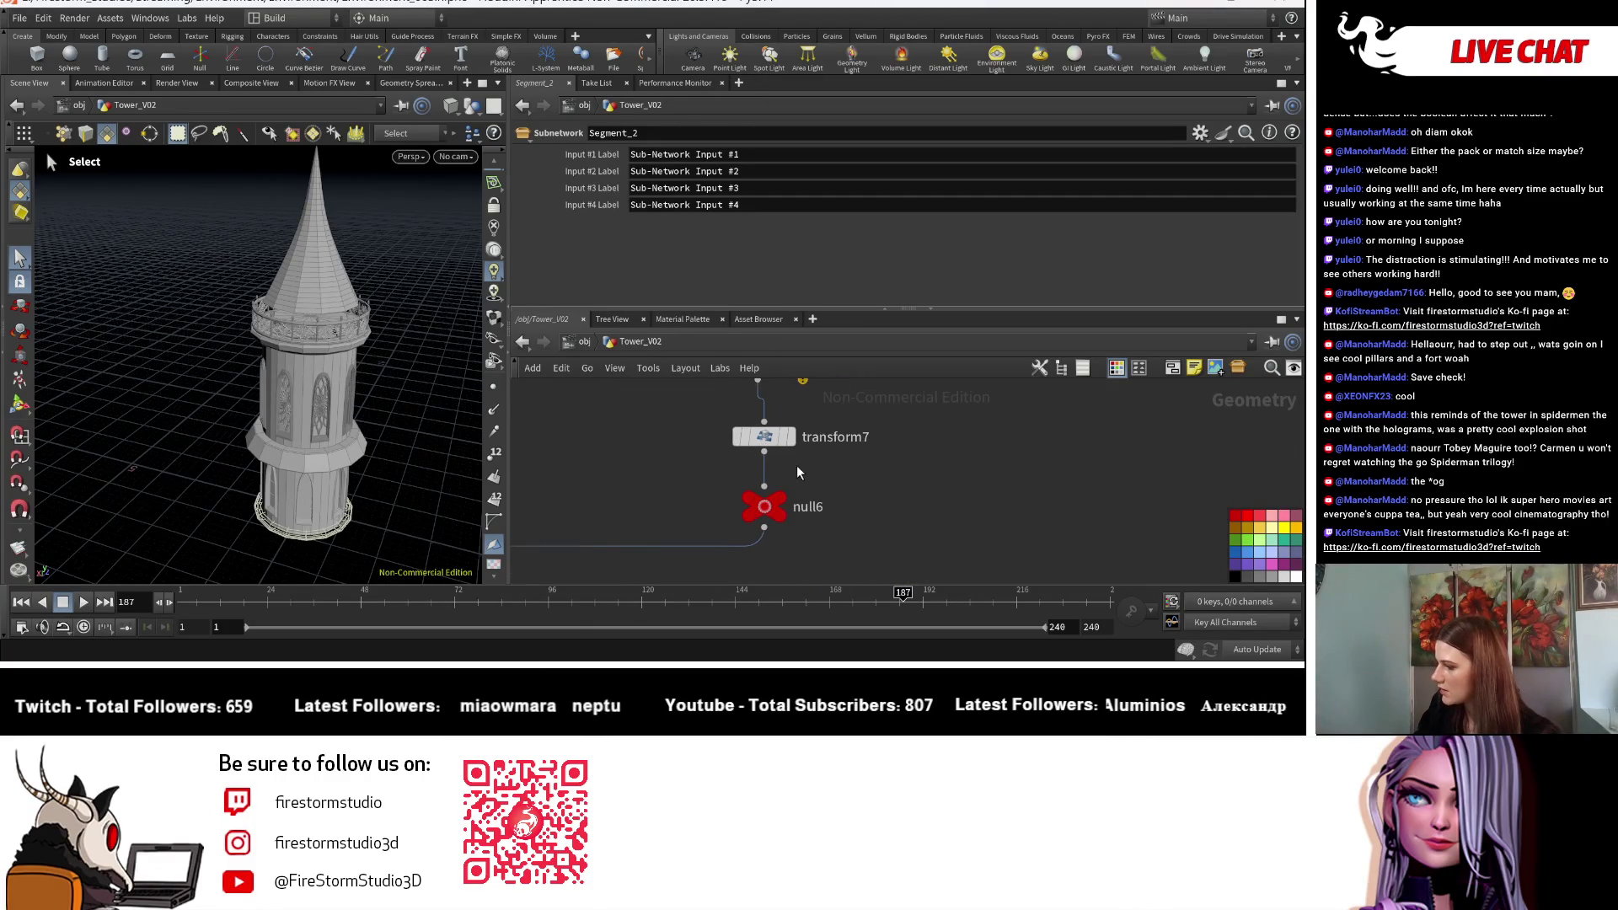
pyautogui.click(767, 509)
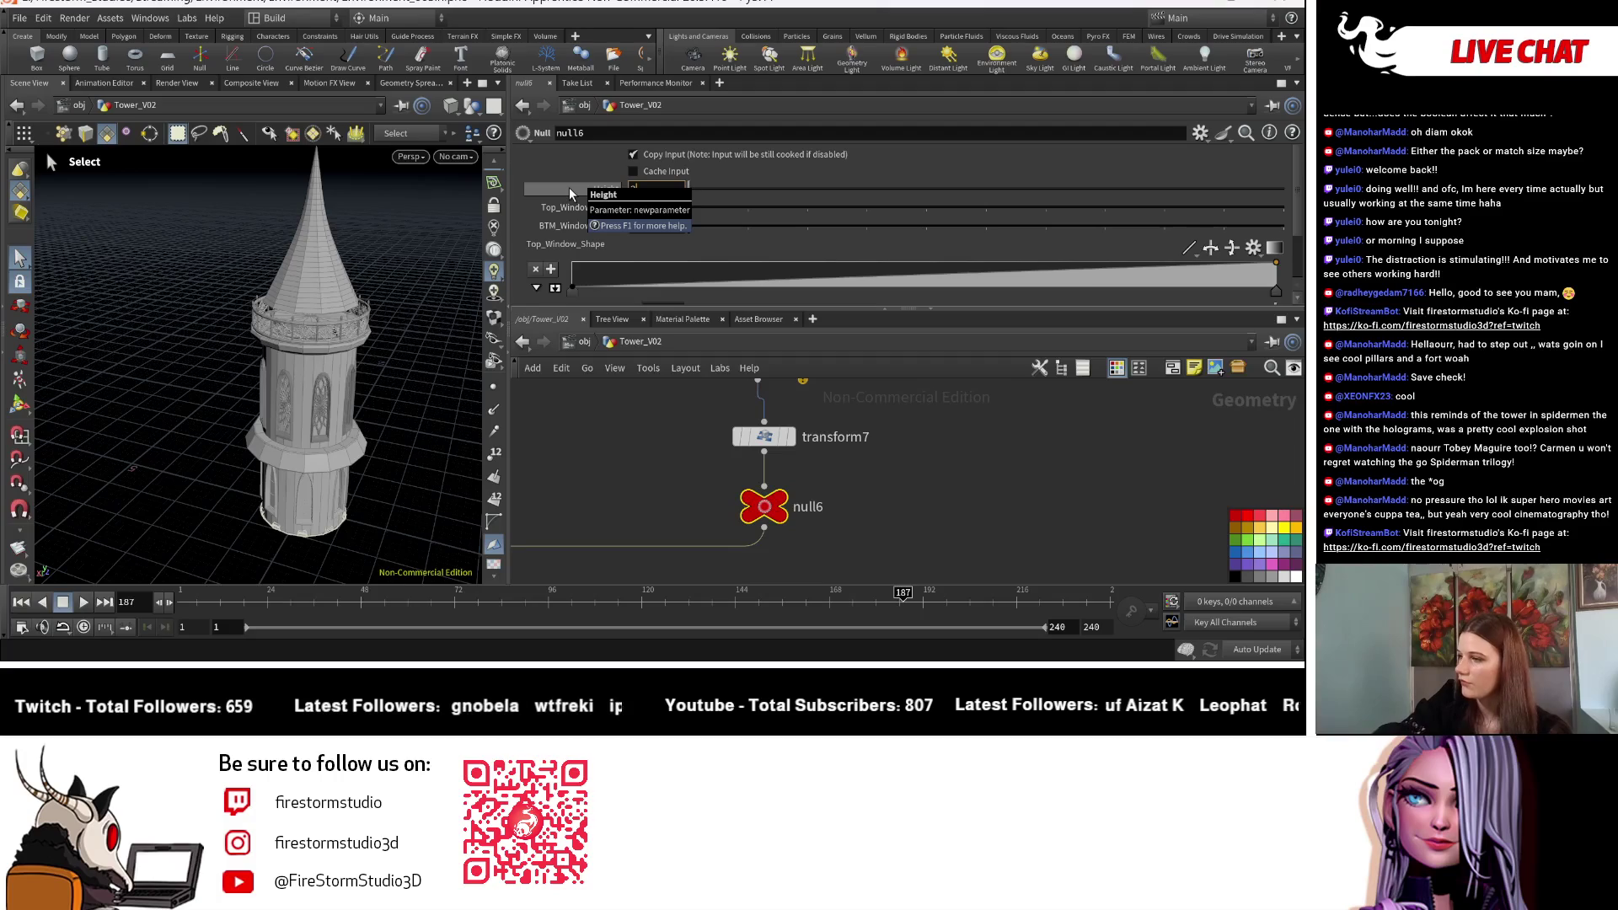
pyautogui.press('Return')
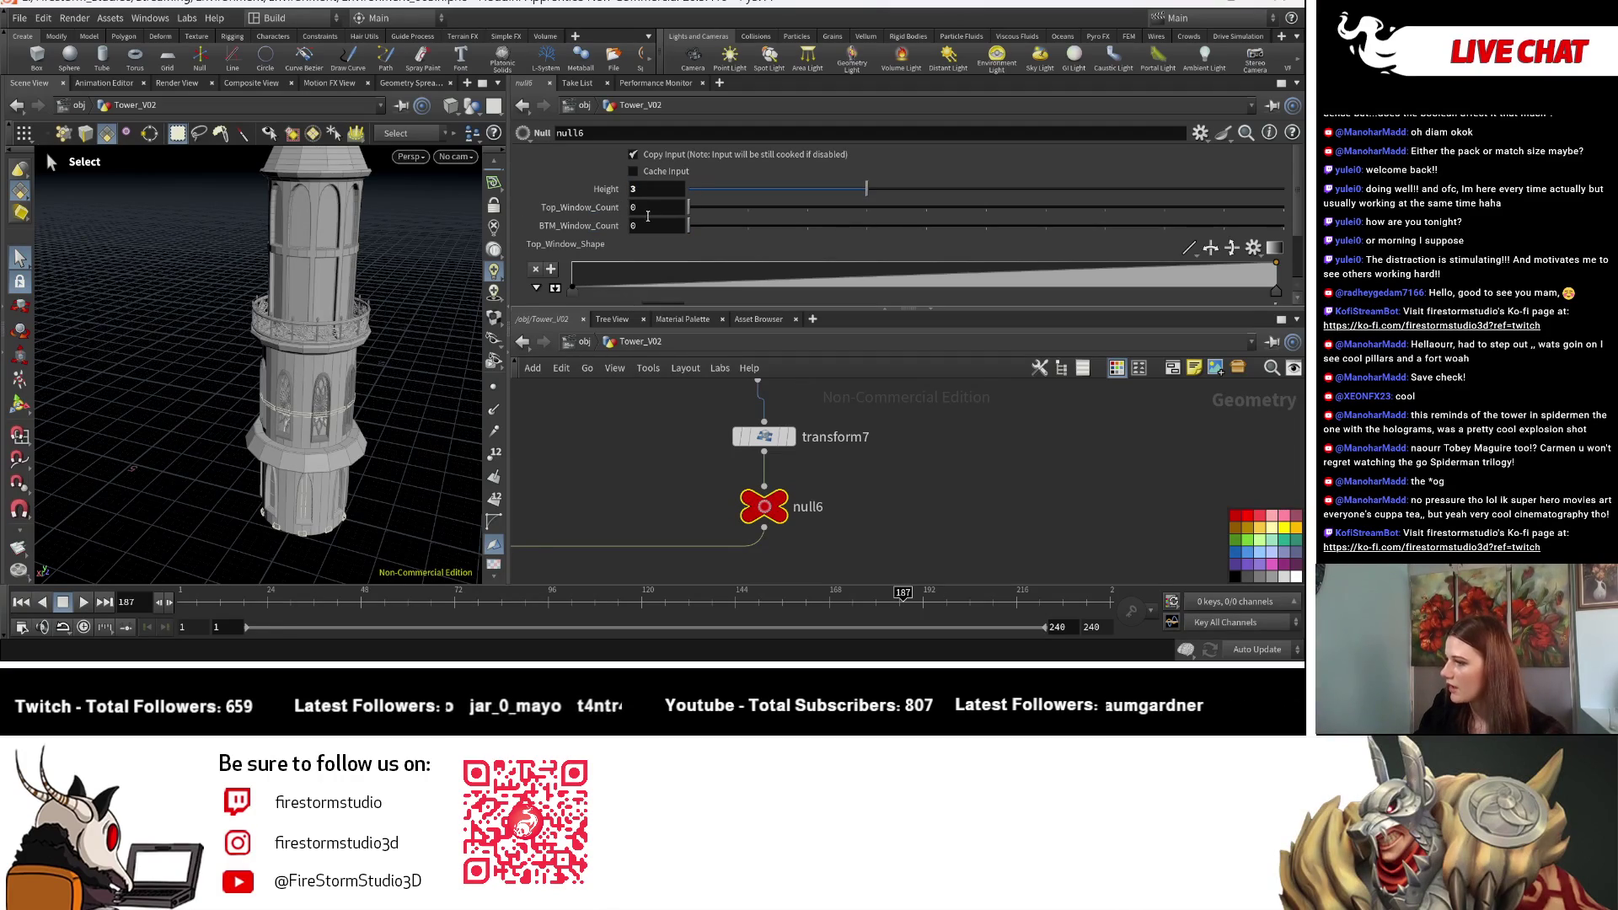
# Step: Copy null6's Top_Window_Count parameter and select the copy7 node
pyautogui.rightClick(585, 209)
pyautogui.click(646, 337)
pyautogui.moveTo(648, 396)
pyautogui.mouseDown(button='middle')
pyautogui.moveTo(671, 506)
pyautogui.moveTo(827, 489)
pyautogui.moveTo(877, 526)
pyautogui.moveTo(797, 411)
pyautogui.moveTo(898, 449)
pyautogui.mouseUp(button='middle')
pyautogui.click(690, 472)
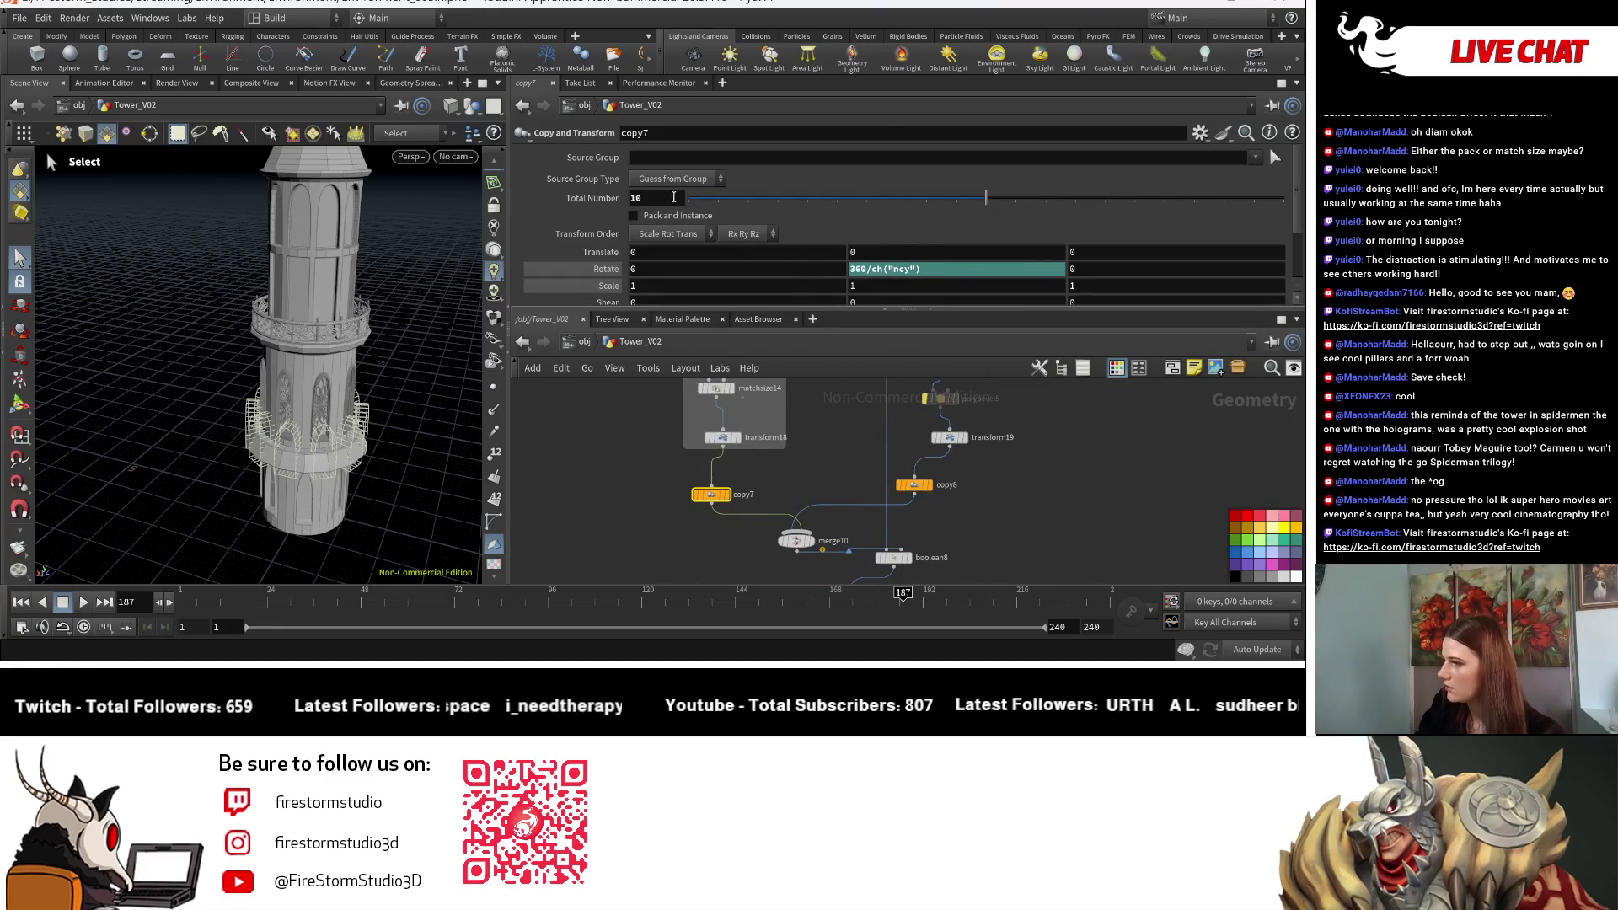
# Step: Link copy7's Total Number to null6's Top_Window_Count as a relative reference
pyautogui.rightClick(654, 199)
pyautogui.moveTo(741, 379)
pyautogui.click(943, 389)
pyautogui.scroll(-3, 1083, 508)
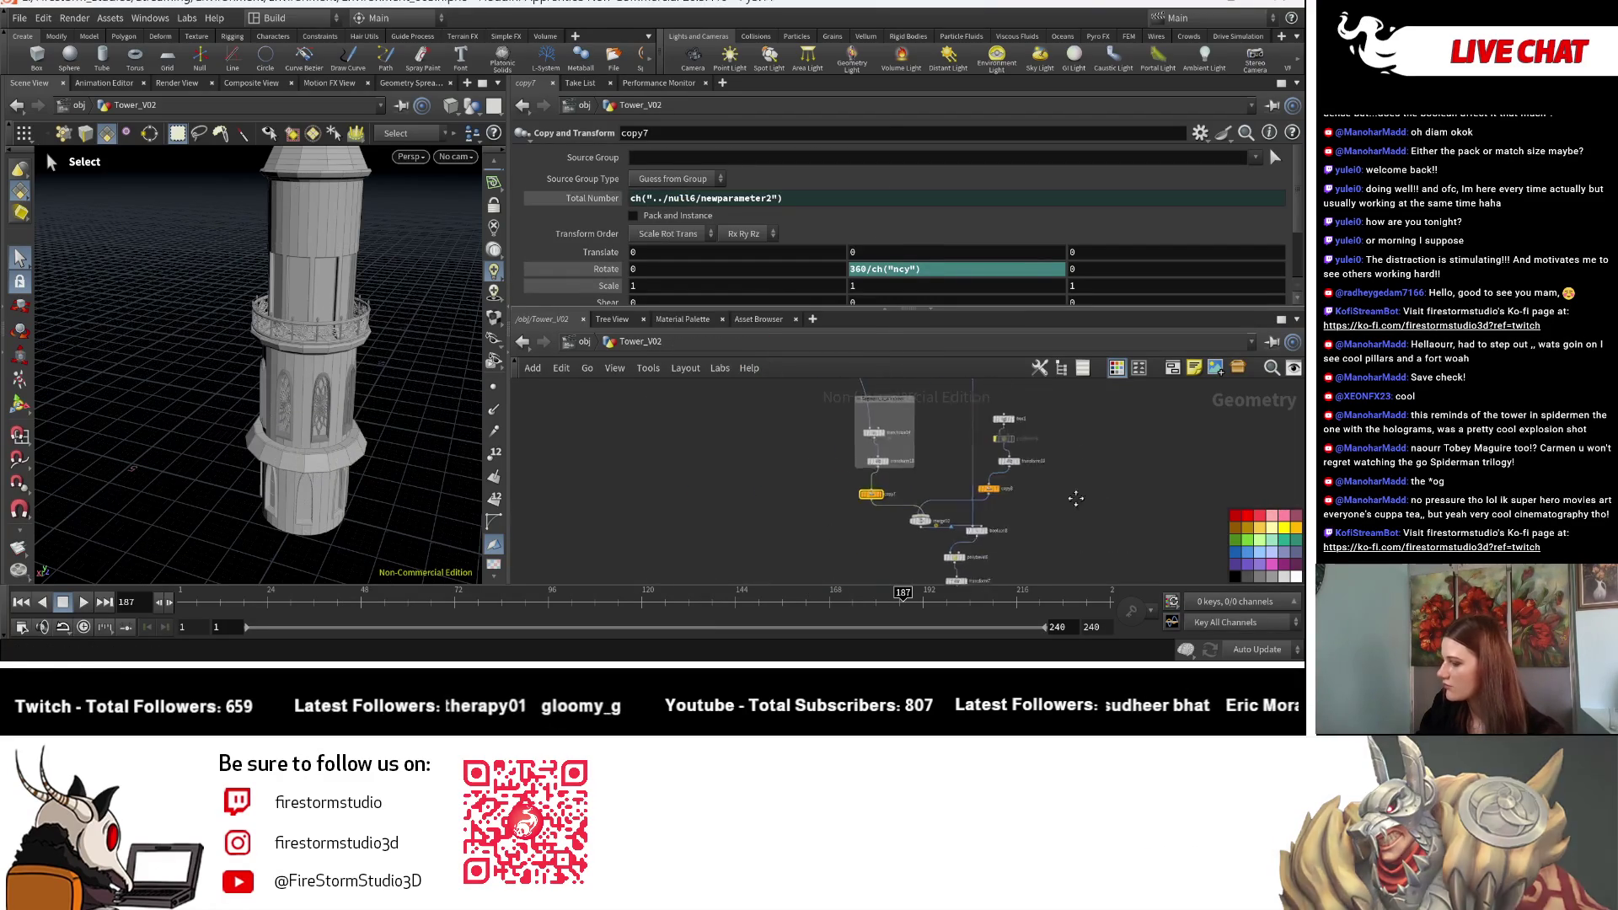
pyautogui.scroll(5, 961, 556)
# Step: On null6, try Height 10, undo back to 3, and set Top_Window_Count to 10
pyautogui.click(726, 563)
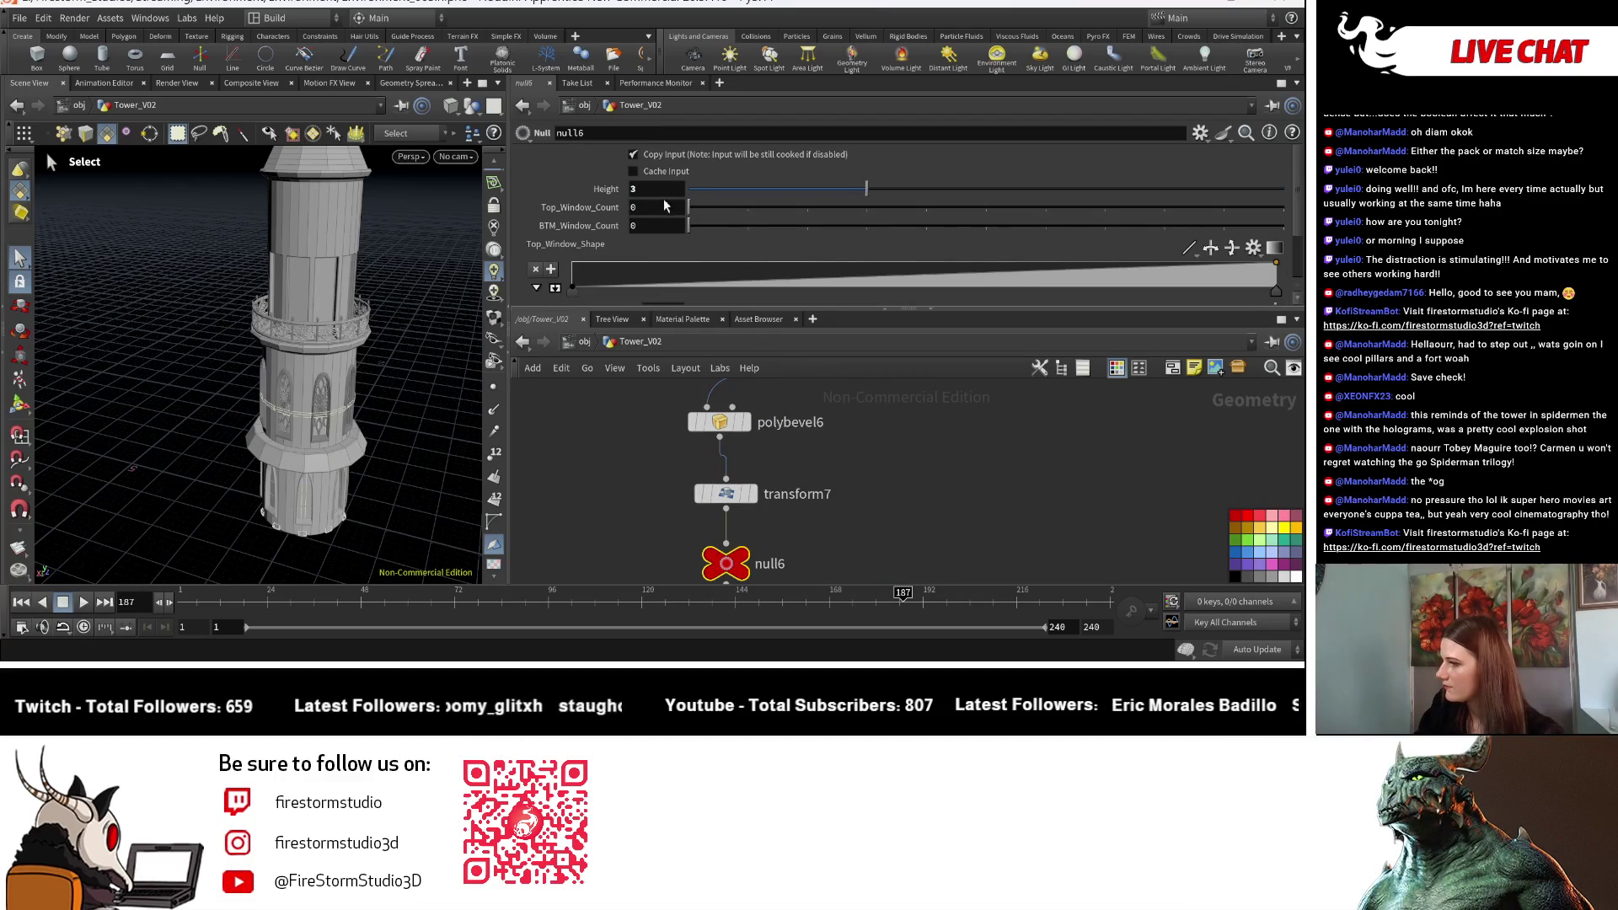
pyautogui.write('10')
pyautogui.press('Return')
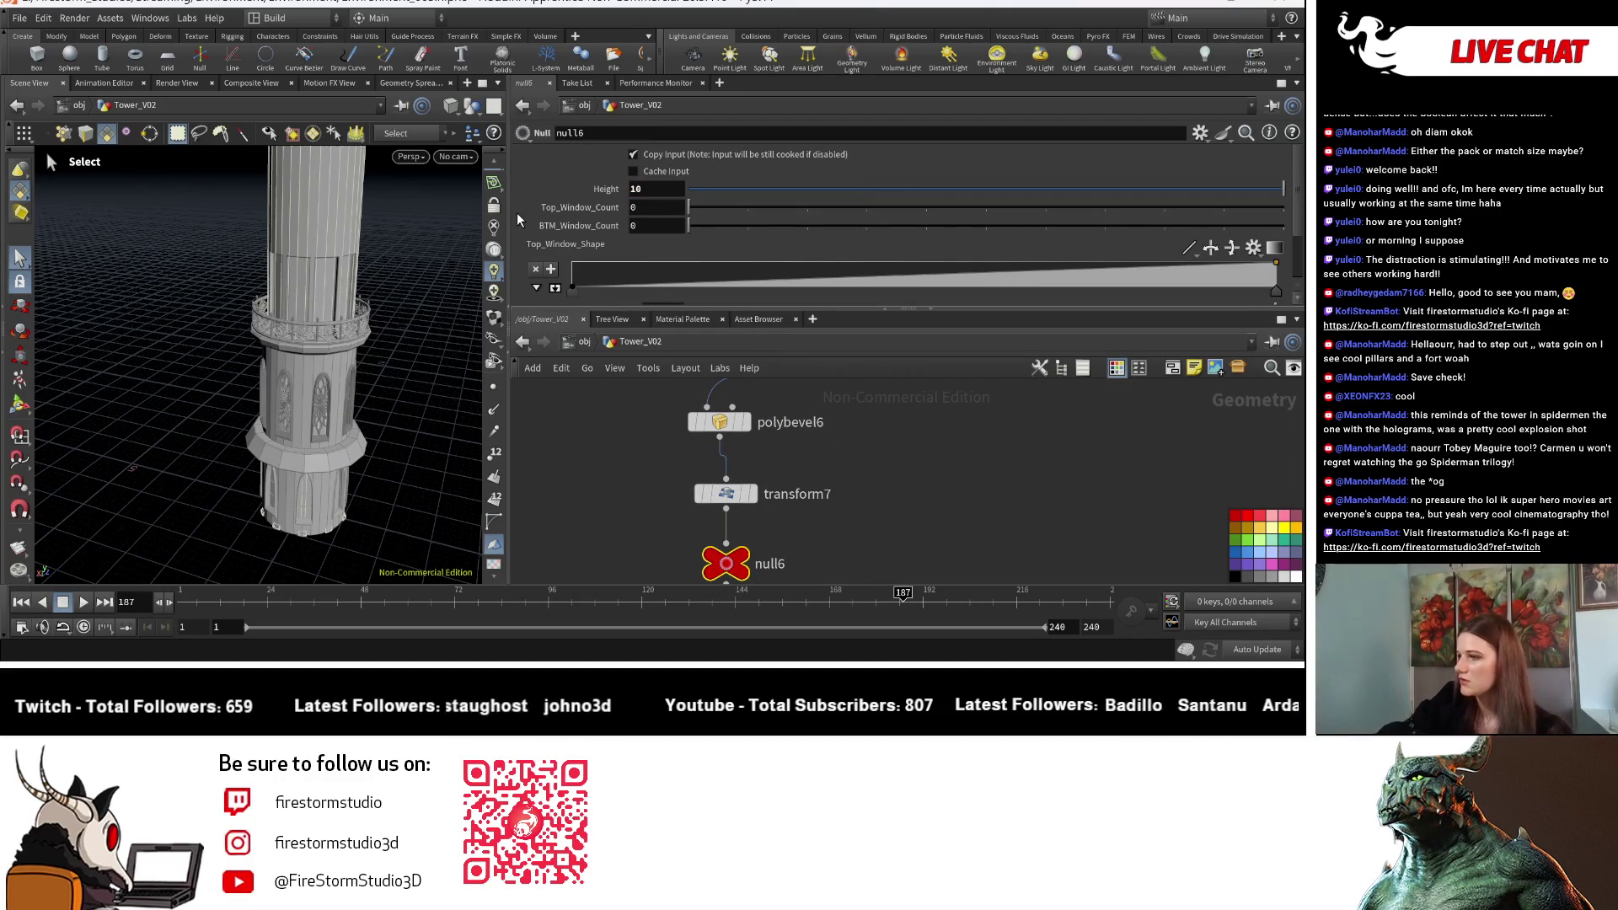
pyautogui.hotkey('ctrl', 'z')
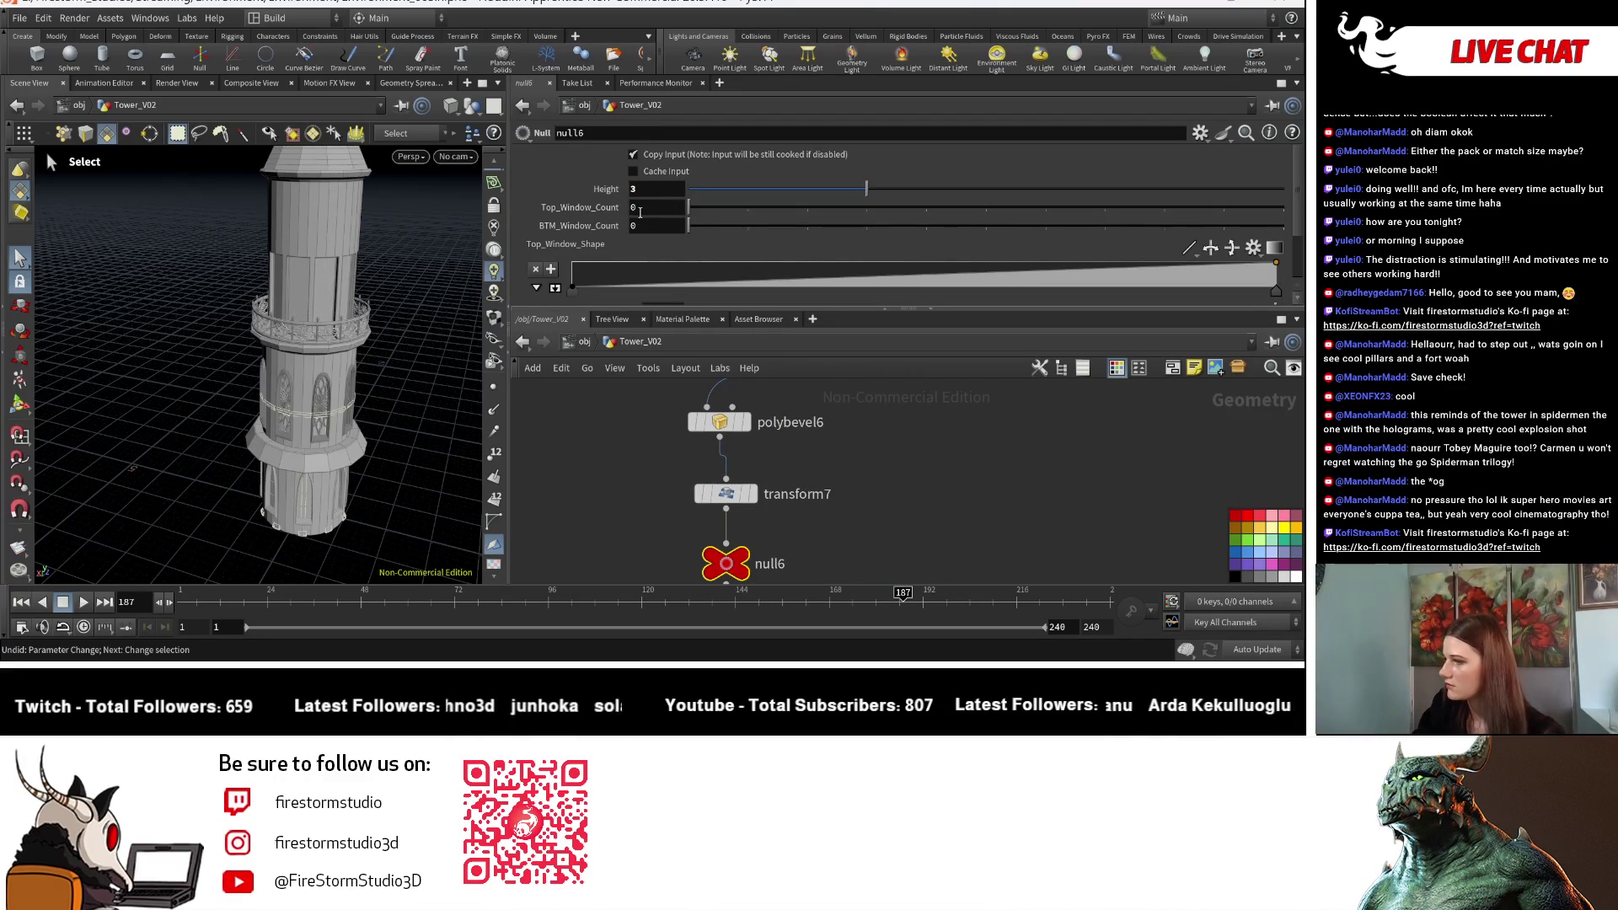
pyautogui.write('10')
pyautogui.press('Return')
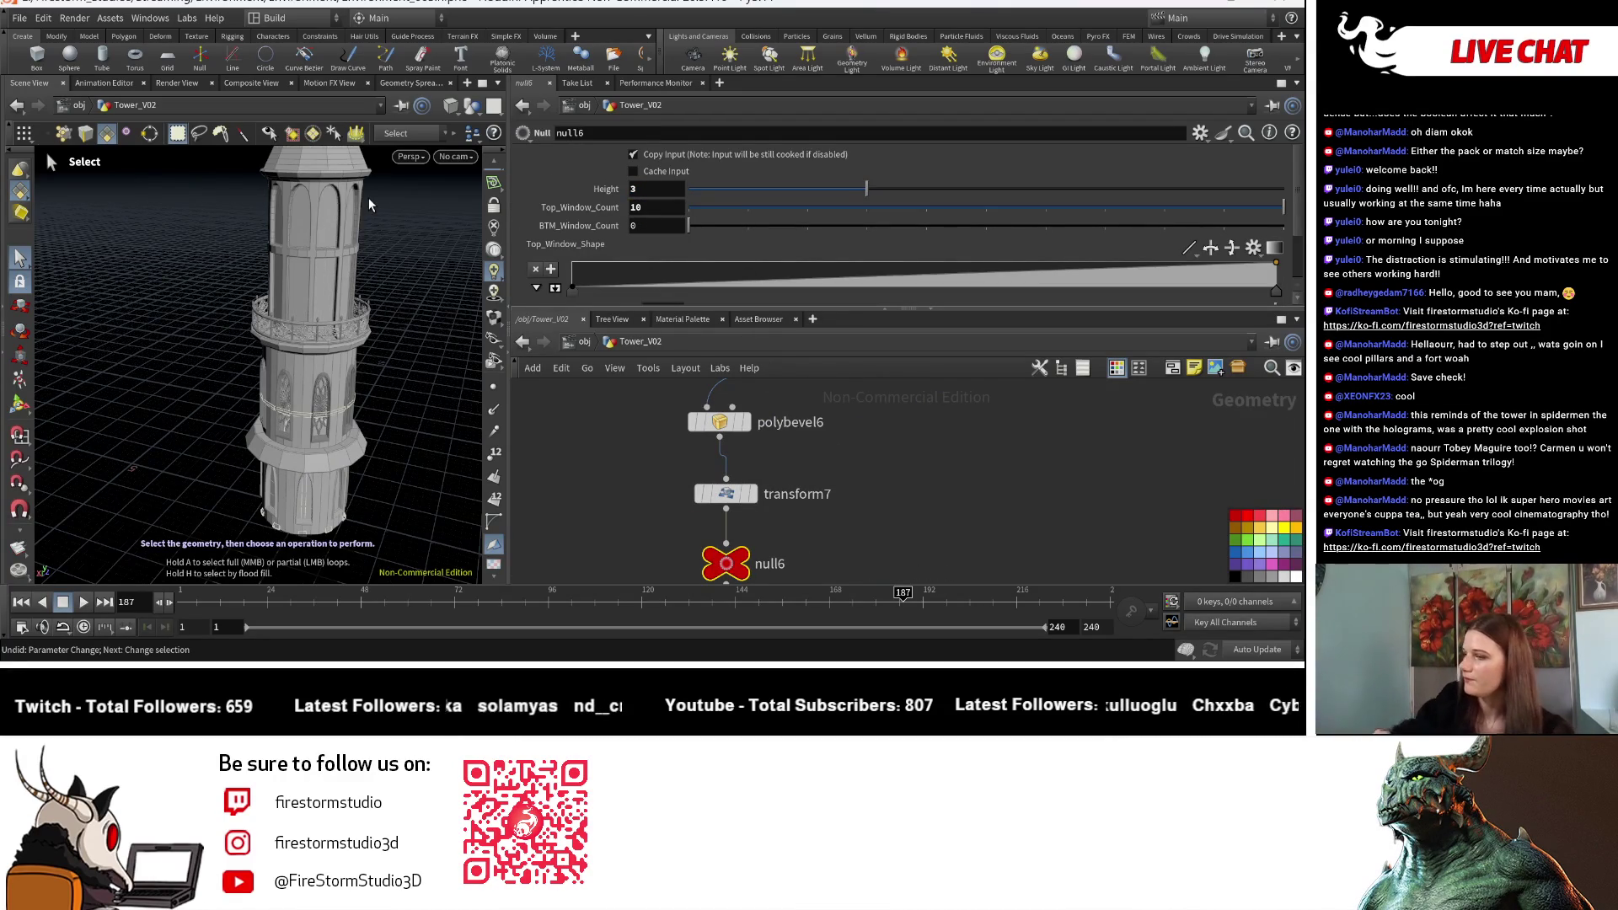
# Step: Link copy8's Total Number to null6's BTM_Window_Count and raise that count to 5
pyautogui.rightClick(548, 224)
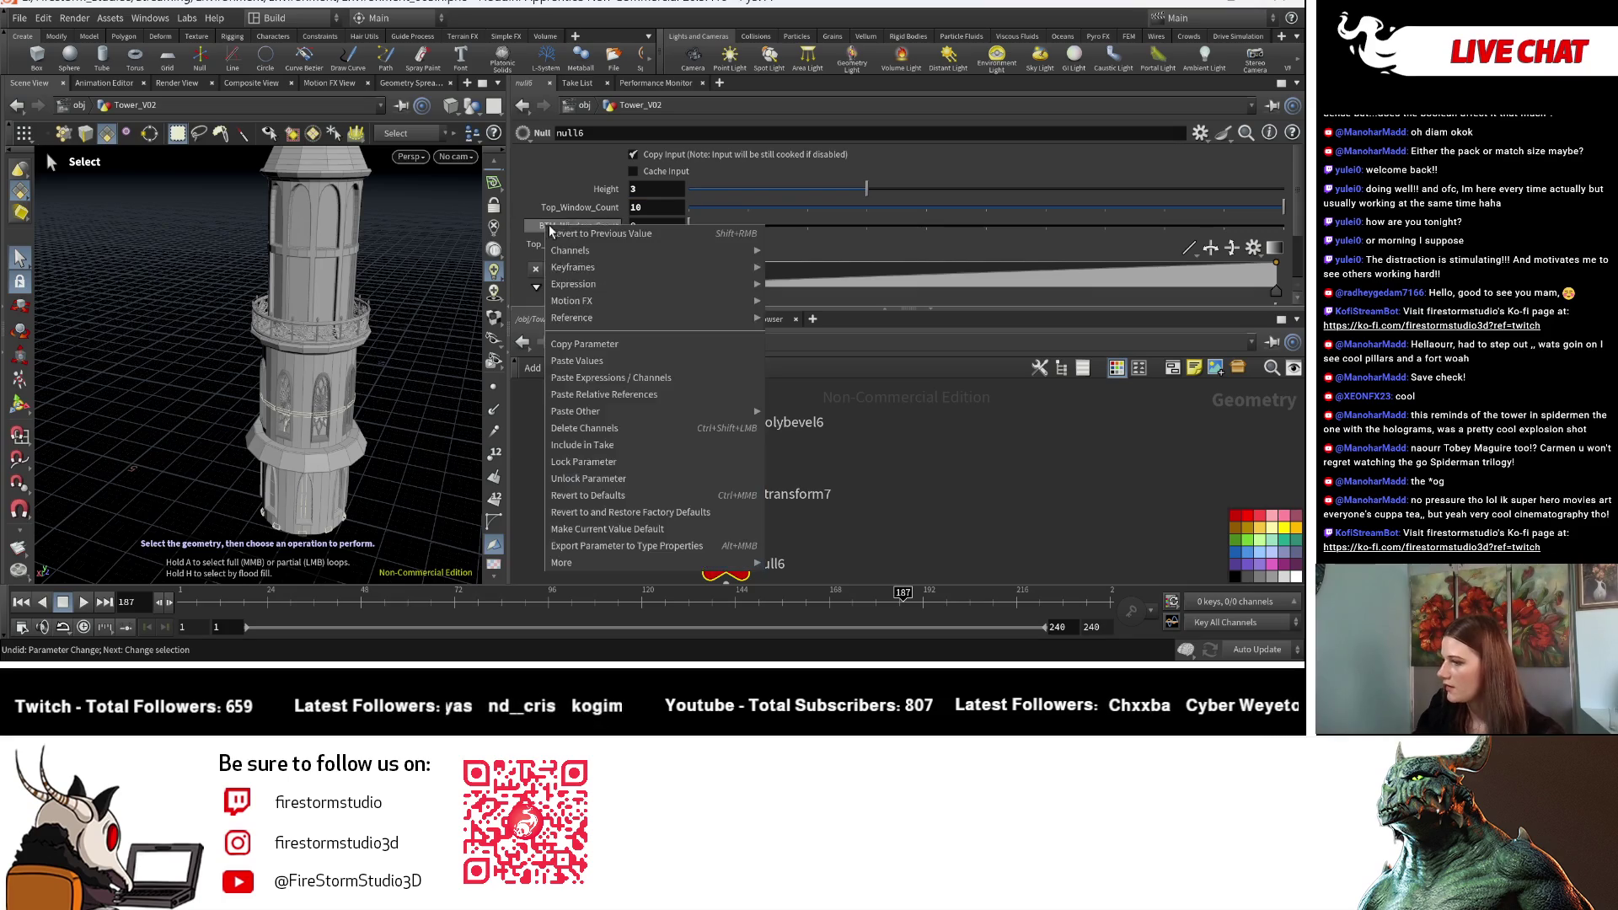
pyautogui.click(612, 345)
pyautogui.scroll(-5, 625, 403)
pyautogui.scroll(5, 800, 509)
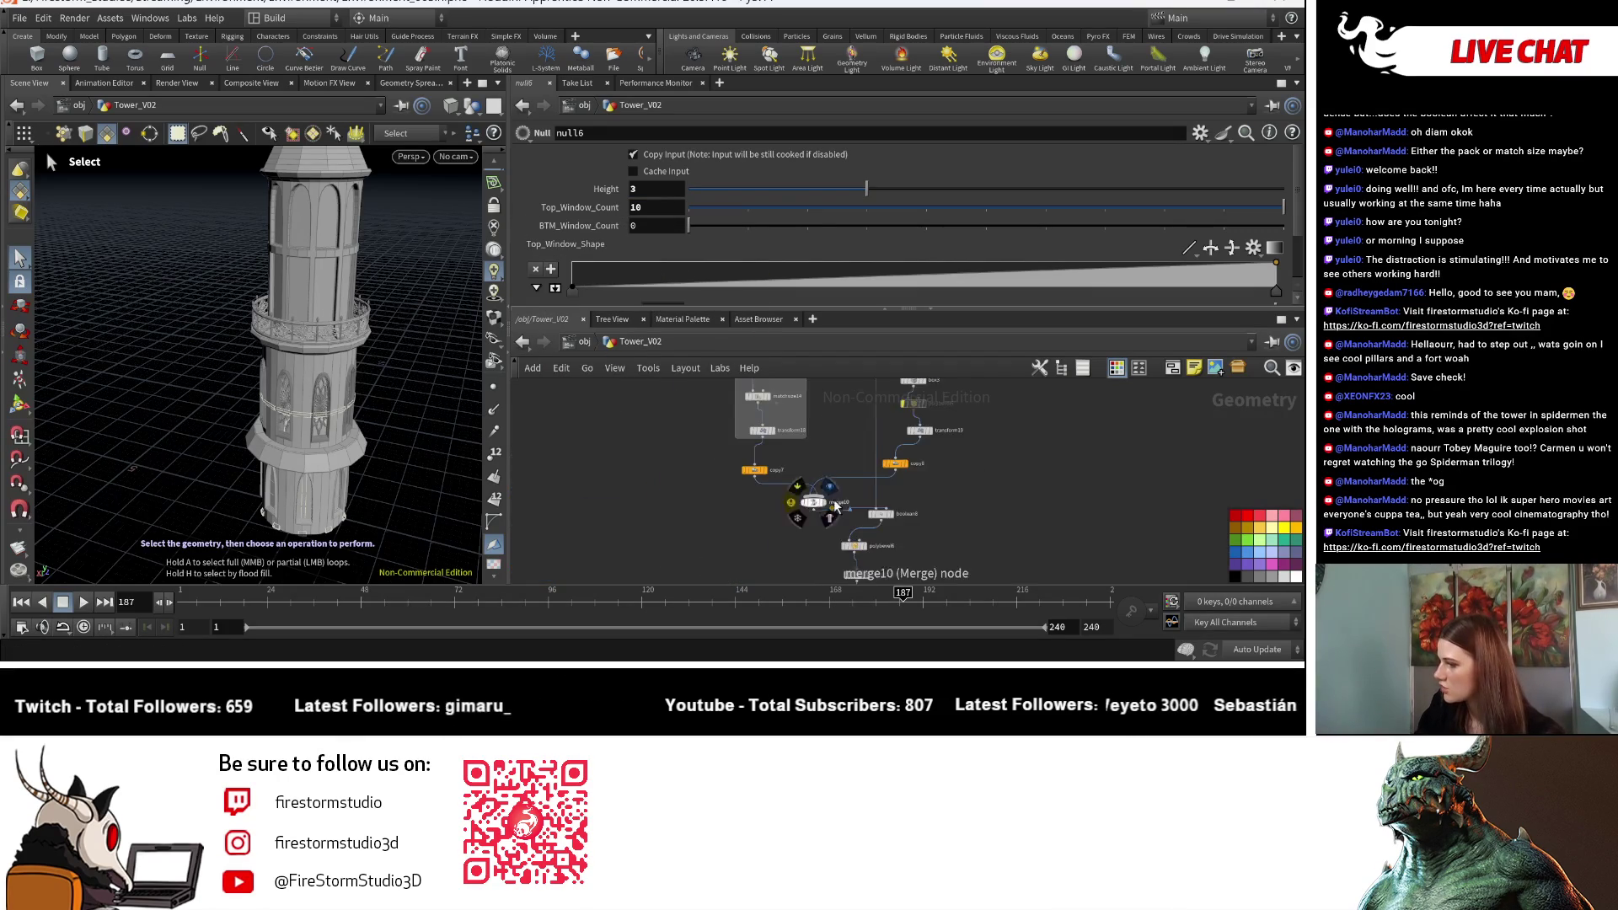
pyautogui.click(938, 437)
pyautogui.rightClick(611, 198)
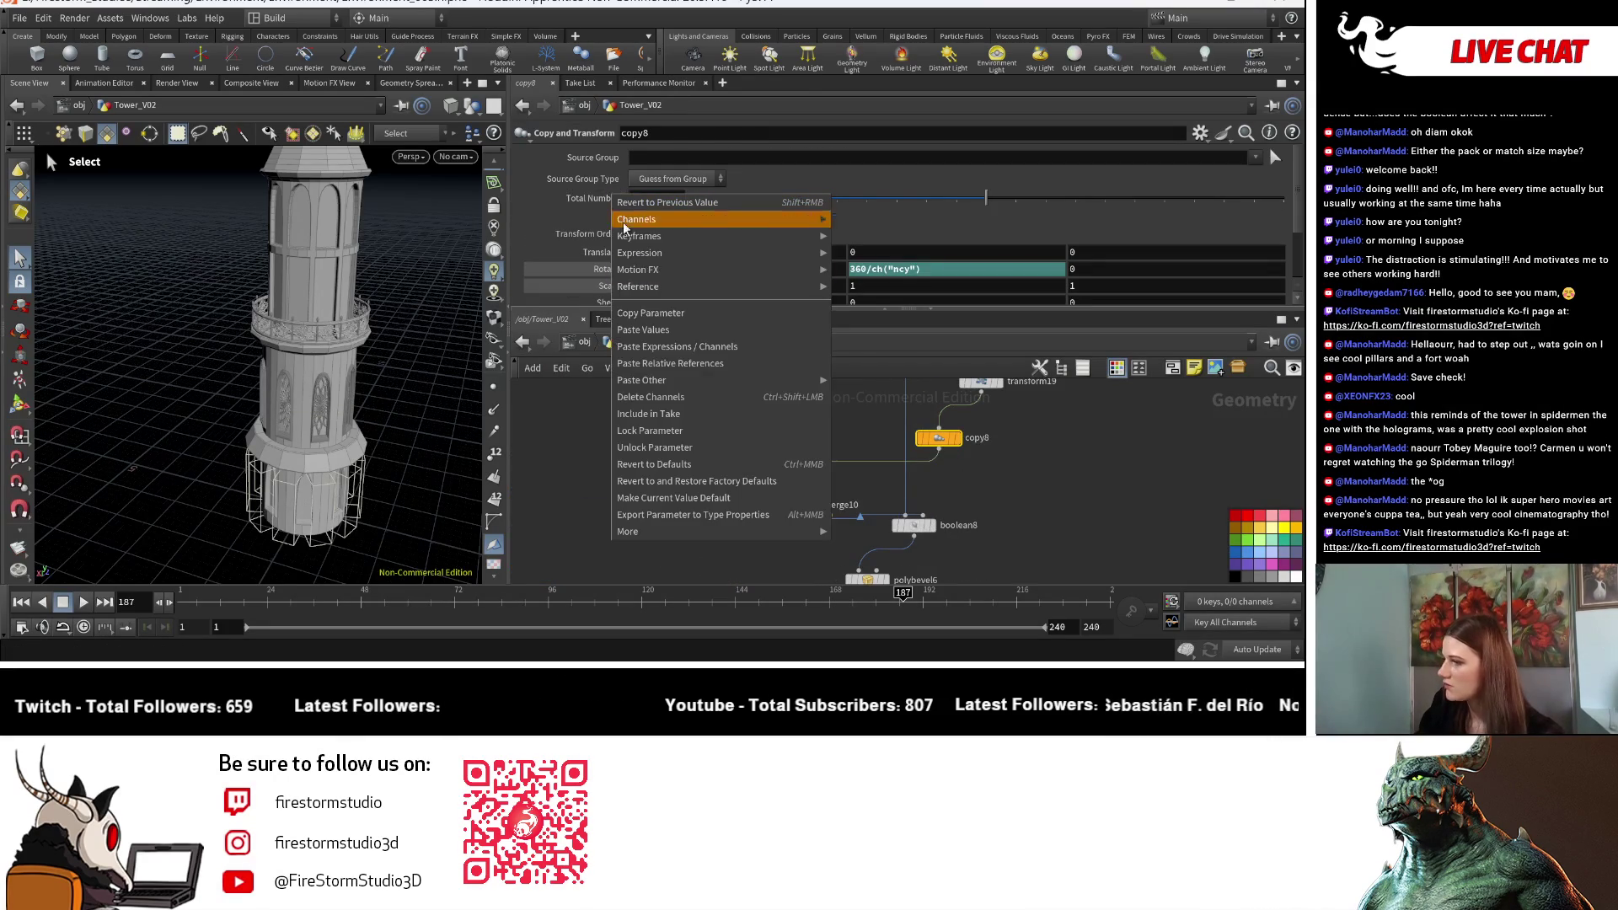
pyautogui.click(705, 364)
pyautogui.scroll(-3, 659, 482)
pyautogui.scroll(3, 787, 523)
pyautogui.click(787, 523)
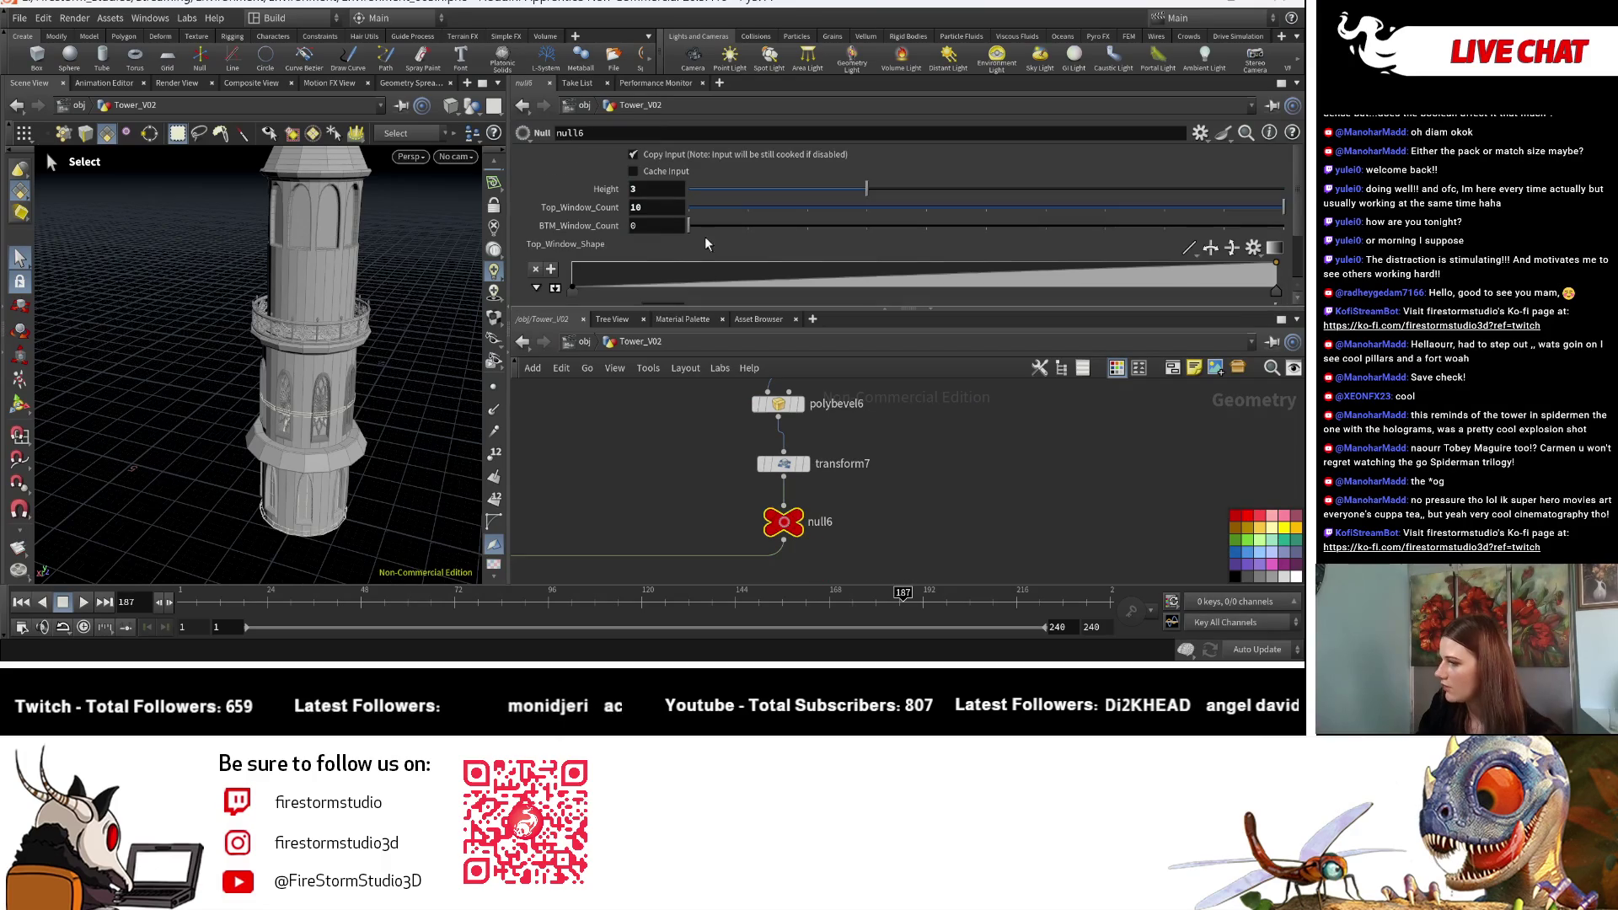
pyautogui.moveTo(768, 229); pyautogui.dragTo(996, 226)
# Step: Raise null6's BTM_Window_Count to 10 and orbit the viewport to inspect the tower's windows
pyautogui.press('Escape')
pyautogui.scroll(-5, 386, 453)
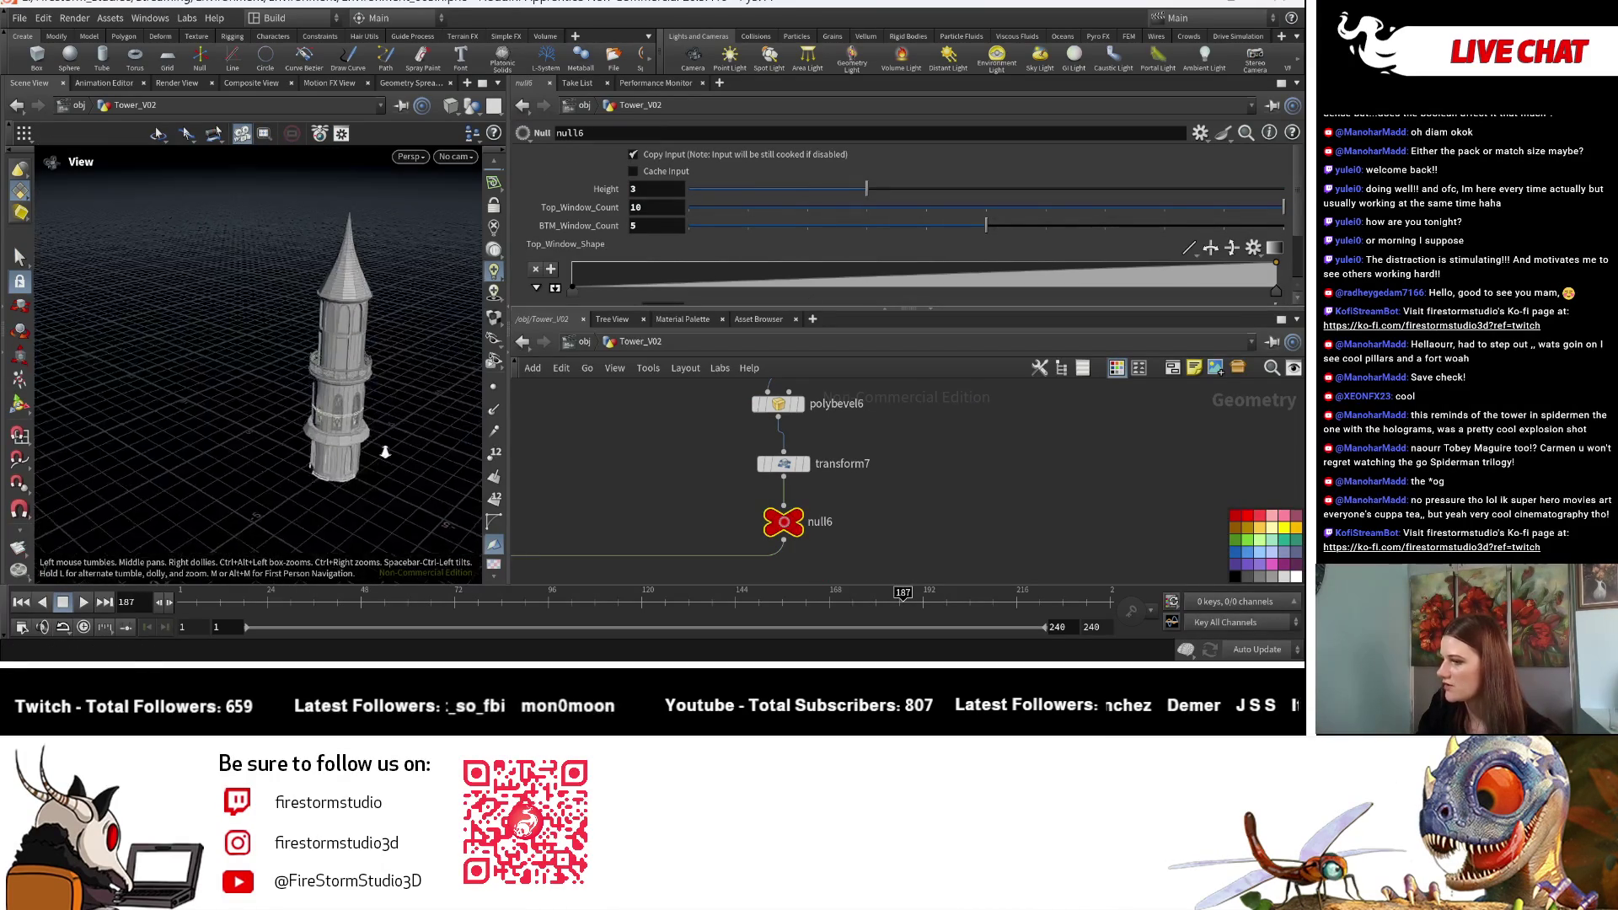
pyautogui.scroll(6, 385, 453)
pyautogui.press('s')
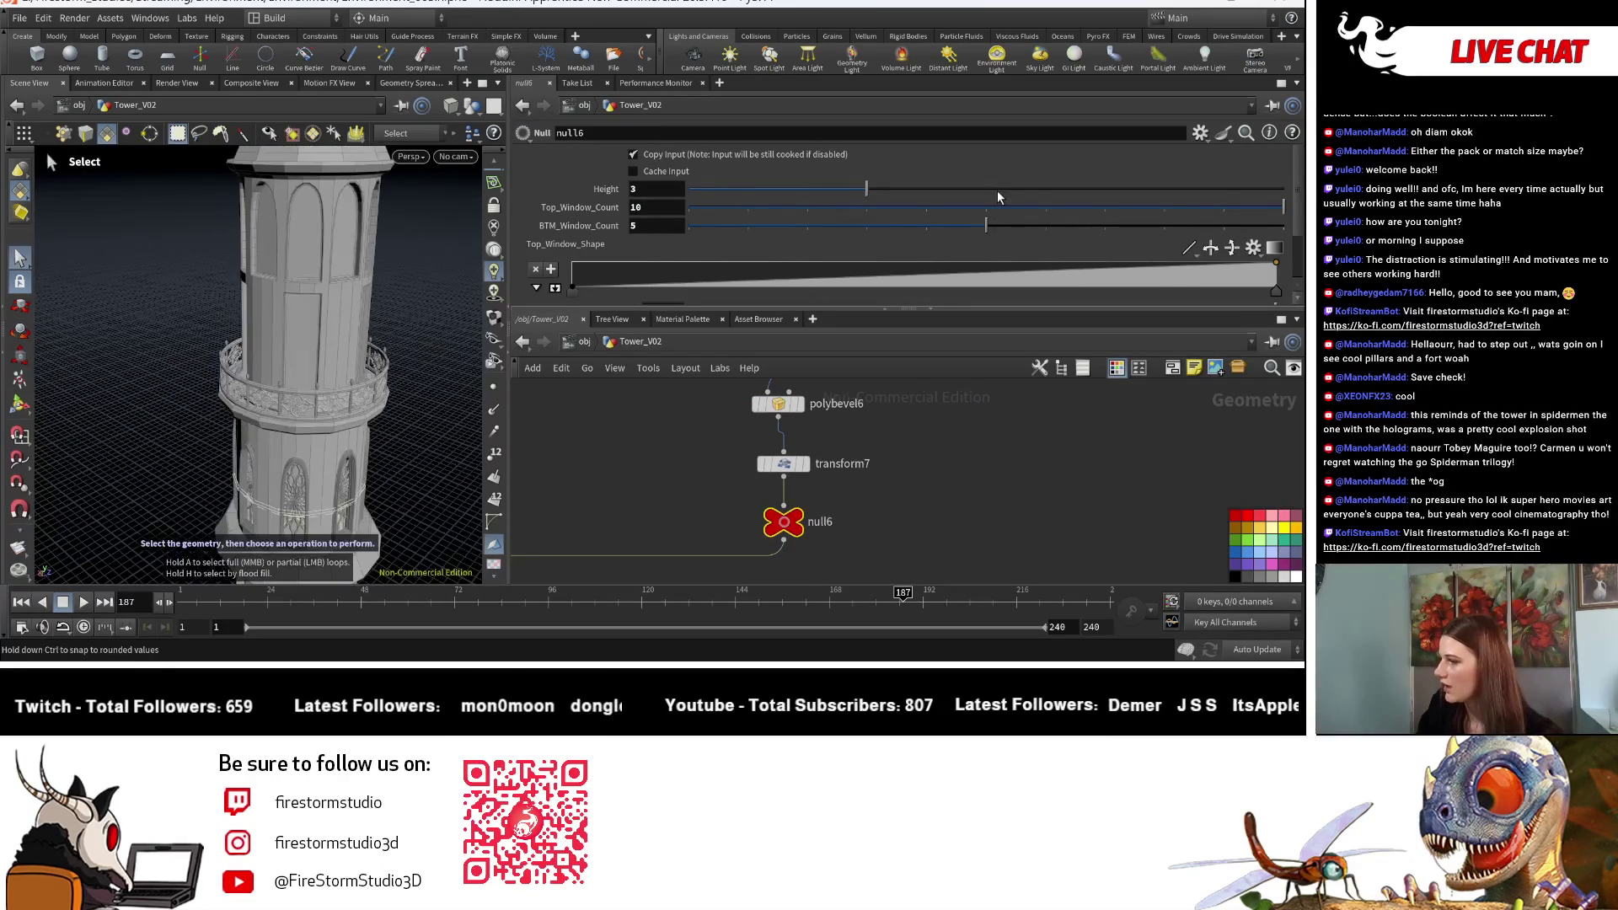
pyautogui.moveTo(1008, 224)
pyautogui.mouseDown()
pyautogui.moveTo(1231, 223)
pyautogui.moveTo(1045, 211)
pyautogui.mouseUp()
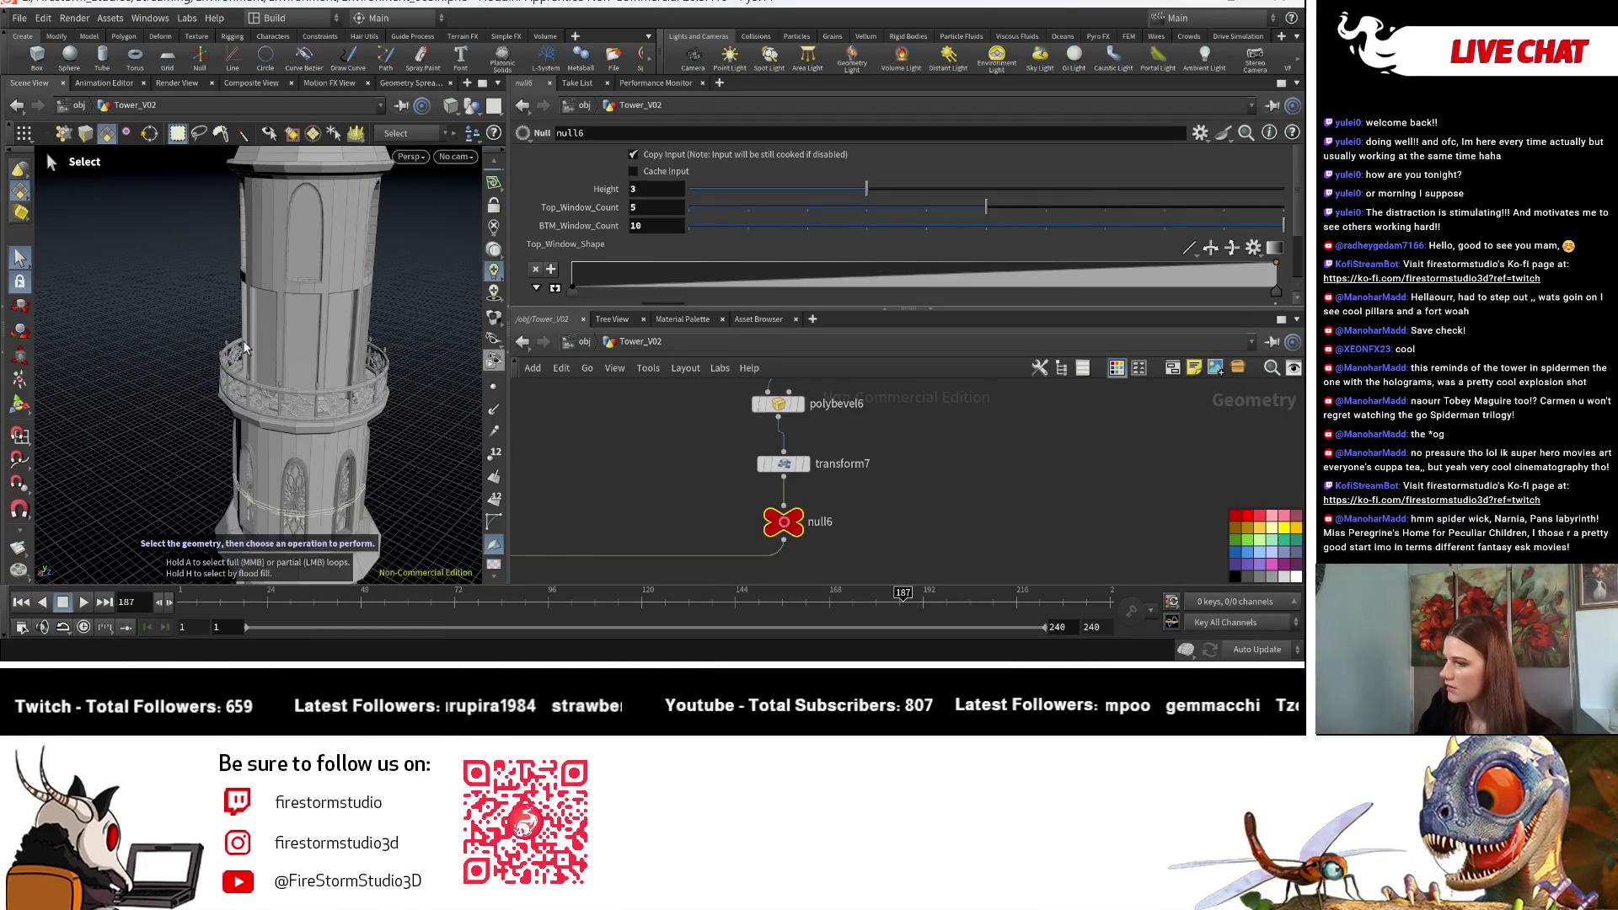
pyautogui.press('Escape')
pyautogui.scroll(-4, 171, 398)
pyautogui.moveTo(171, 398); pyautogui.dragTo(344, 413)
pyautogui.press('s')
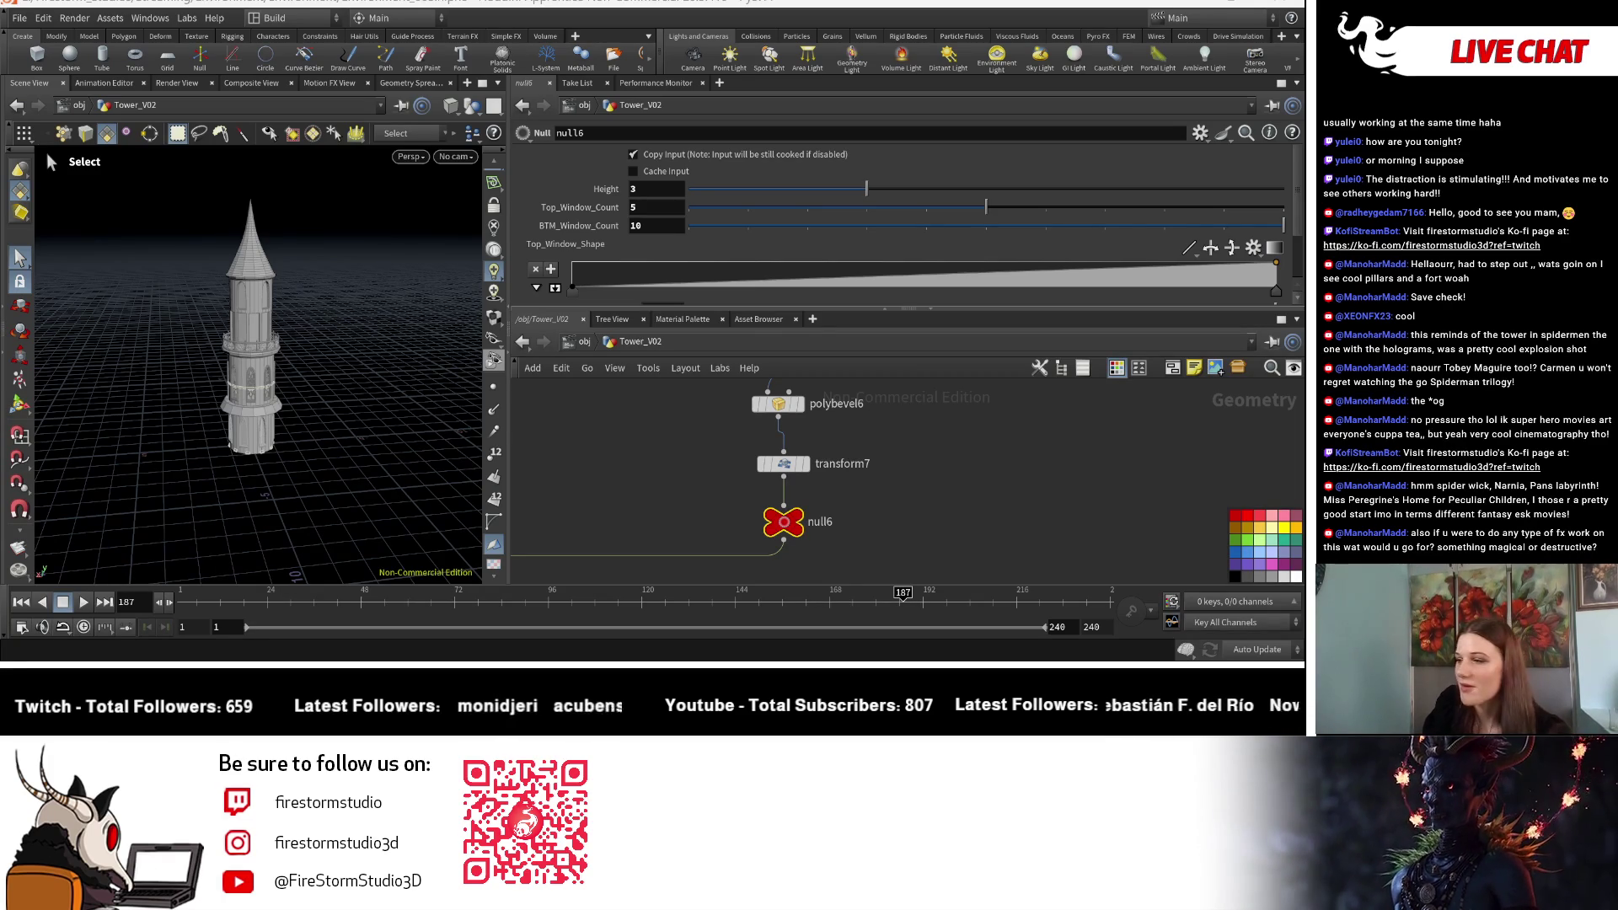
pyautogui.hotkey('alt', 'Tab')
pyautogui.moveTo(685, 315); pyautogui.dragTo(459, 332)
pyautogui.scroll(-2, 537, 311)
pyautogui.scroll(2, 590, 413)
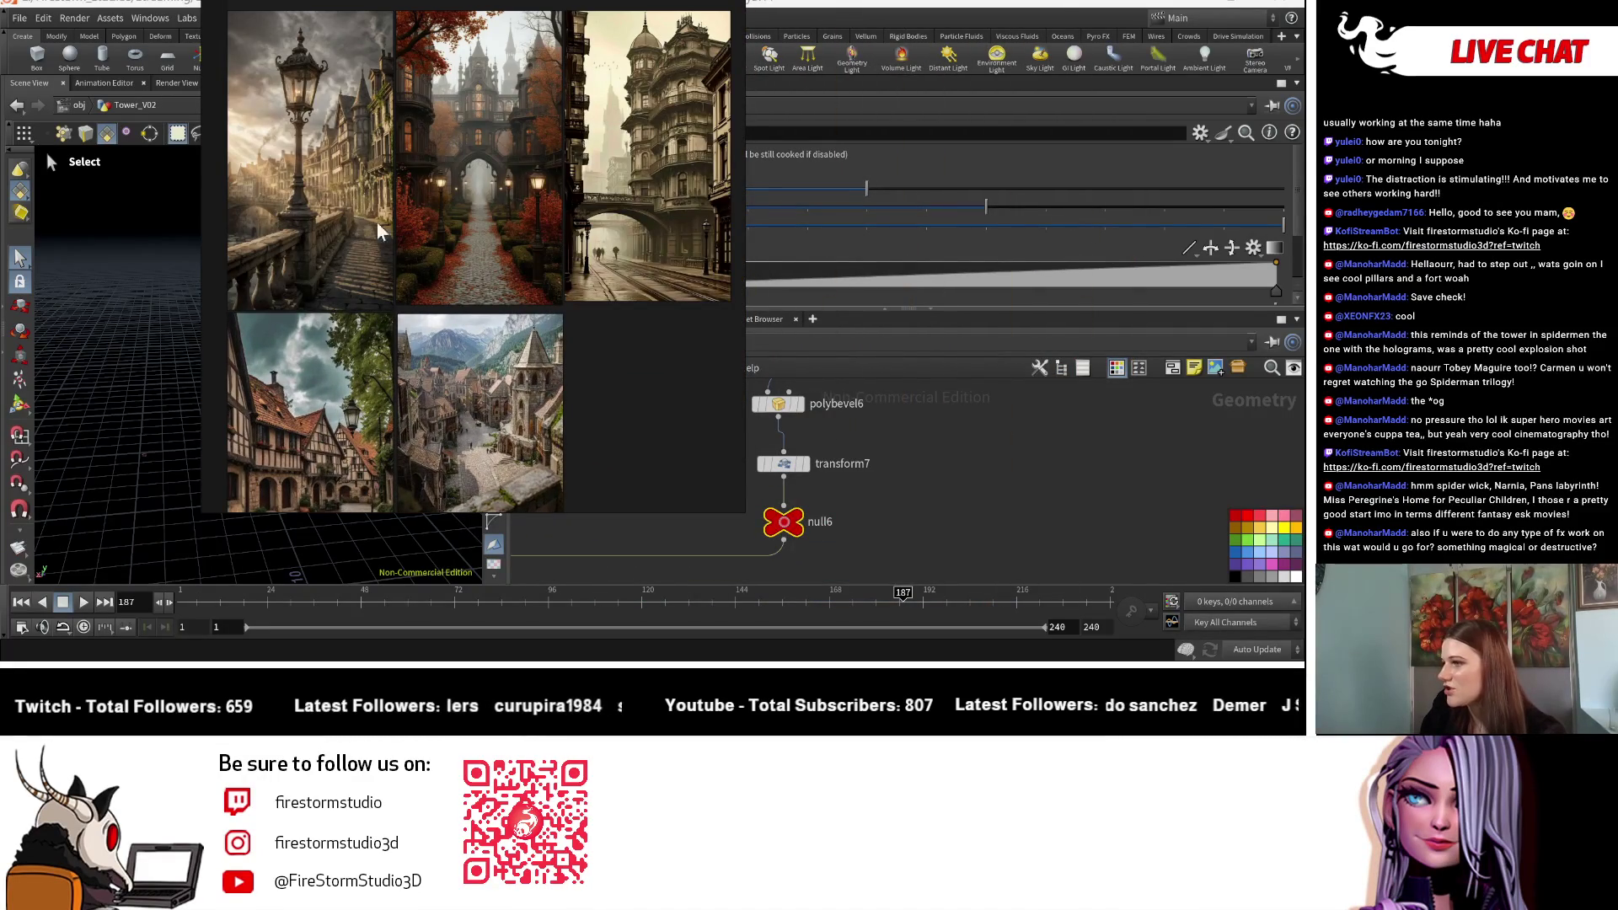
pyautogui.moveTo(424, 263); pyautogui.dragTo(553, 371, button='middle')
pyautogui.moveTo(625, 169); pyautogui.dragTo(375, 399, button='middle')
pyautogui.scroll(3, 376, 399)
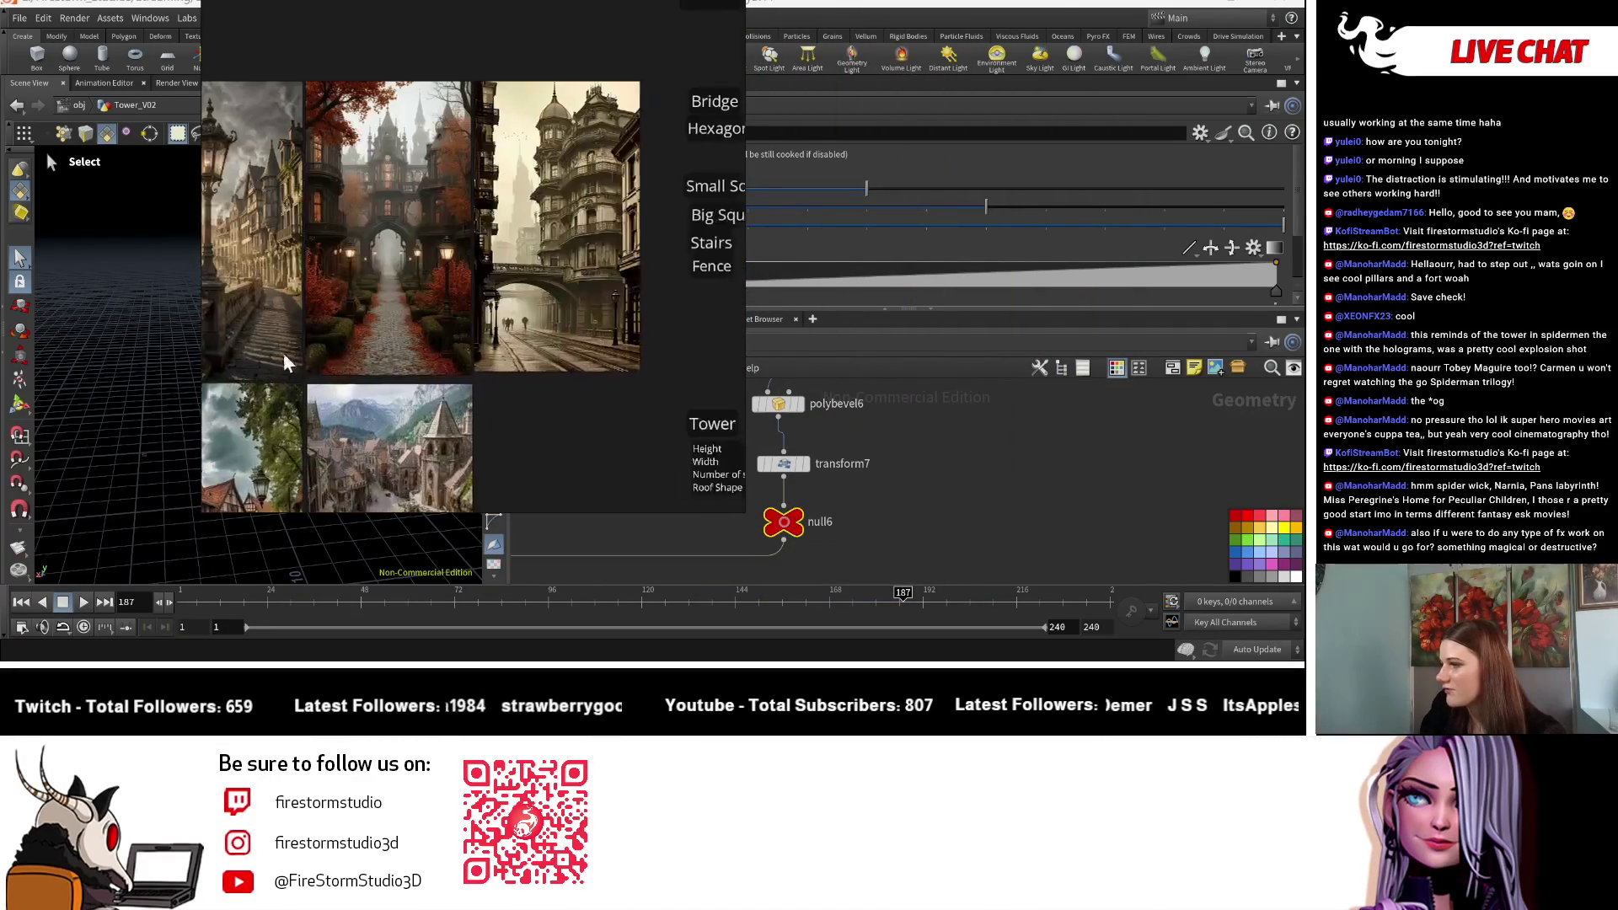
pyautogui.moveTo(648, 419); pyautogui.dragTo(651, 413, button='middle')
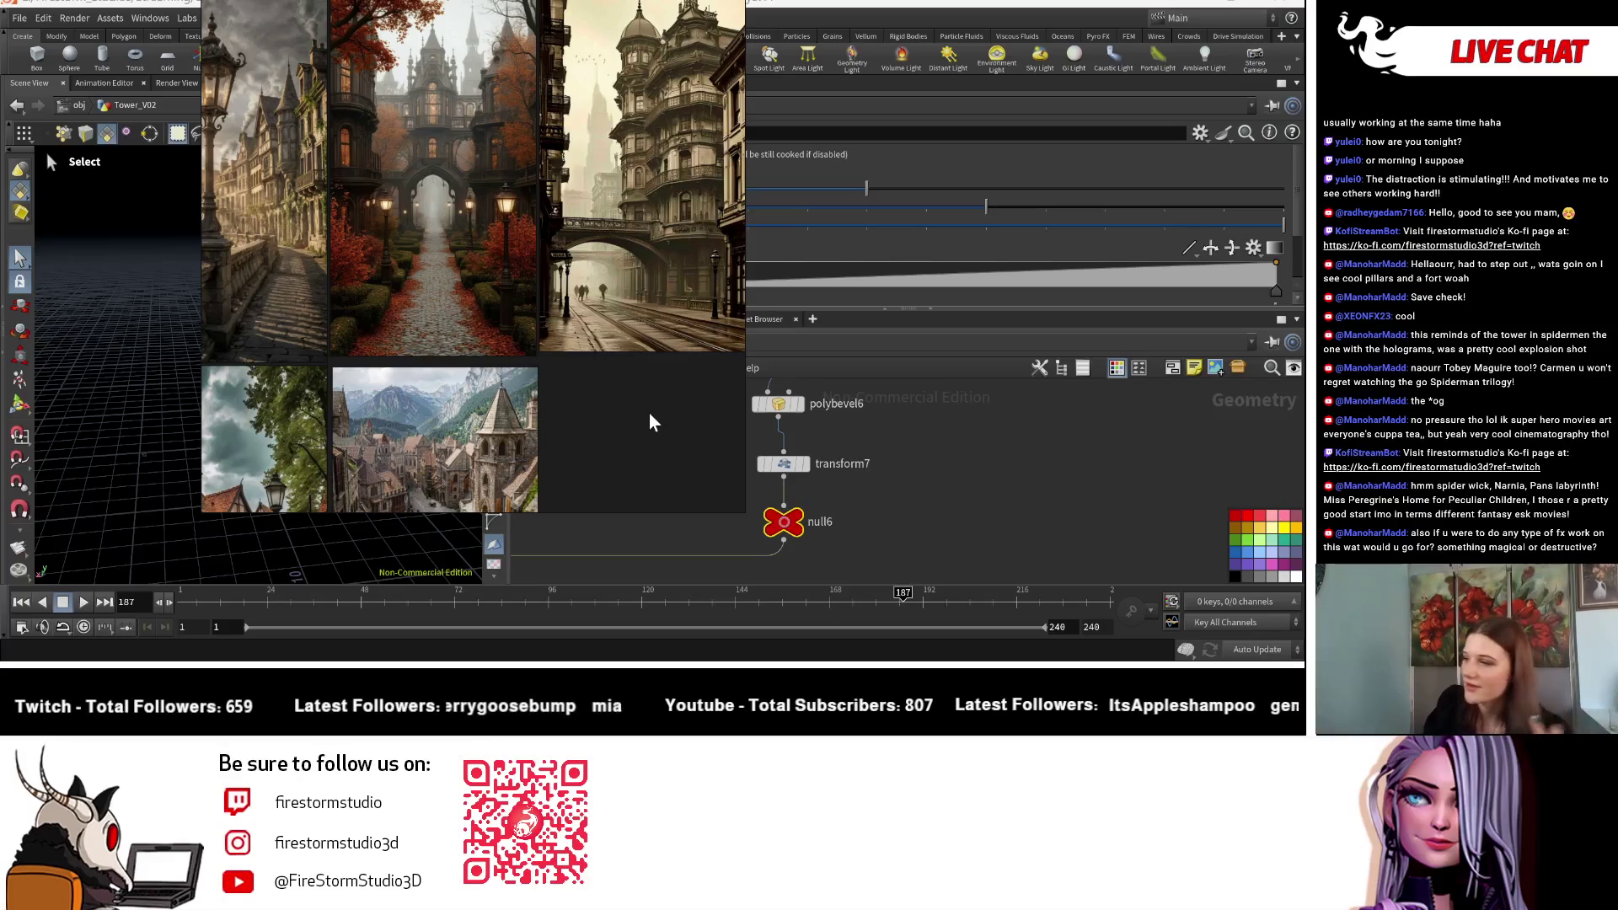
pyautogui.scroll(-2, 649, 413)
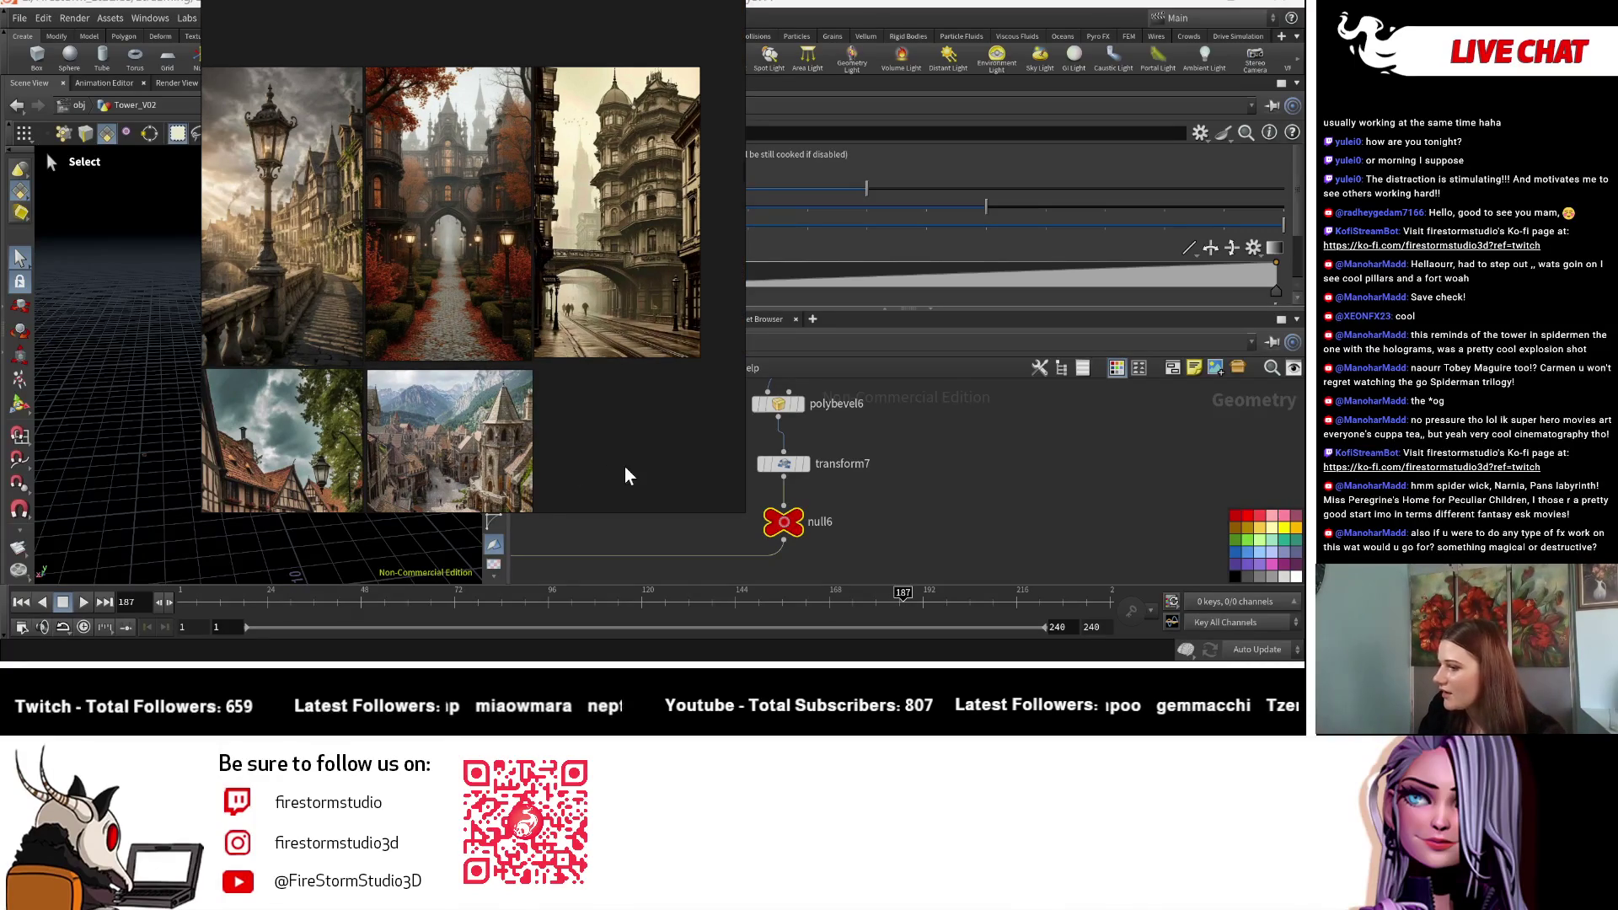
pyautogui.moveTo(624, 467); pyautogui.dragTo(654, 458, button='middle')
pyautogui.scroll(1, 656, 458)
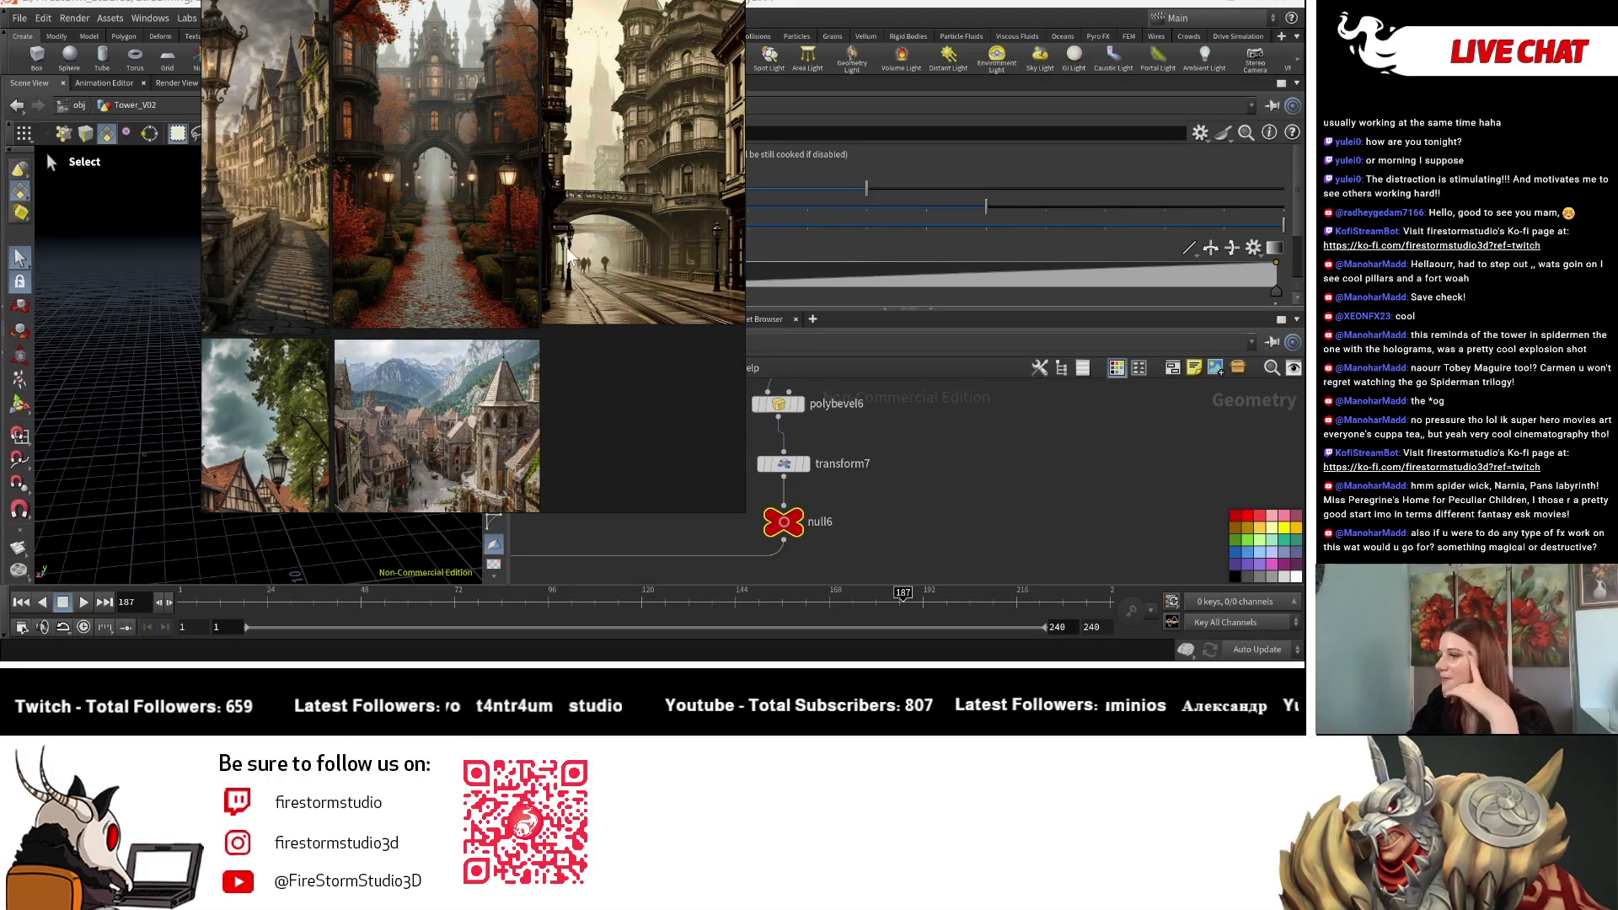
pyautogui.scroll(-5, 566, 240)
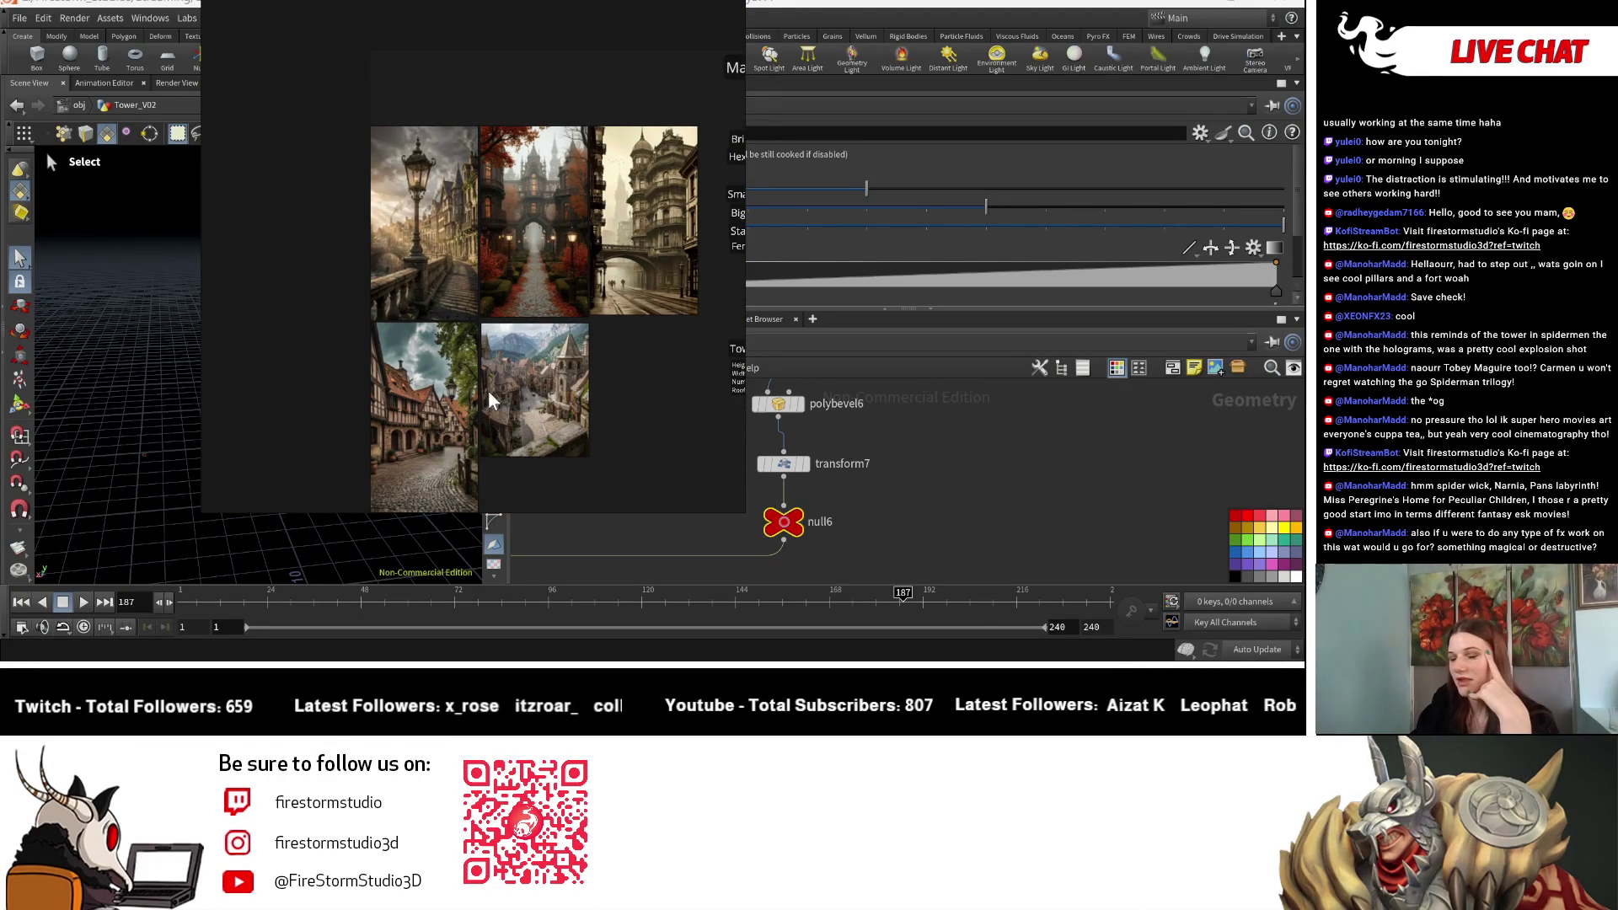
pyautogui.scroll(3, 487, 390)
pyautogui.moveTo(631, 386); pyautogui.dragTo(578, 368, button='middle')
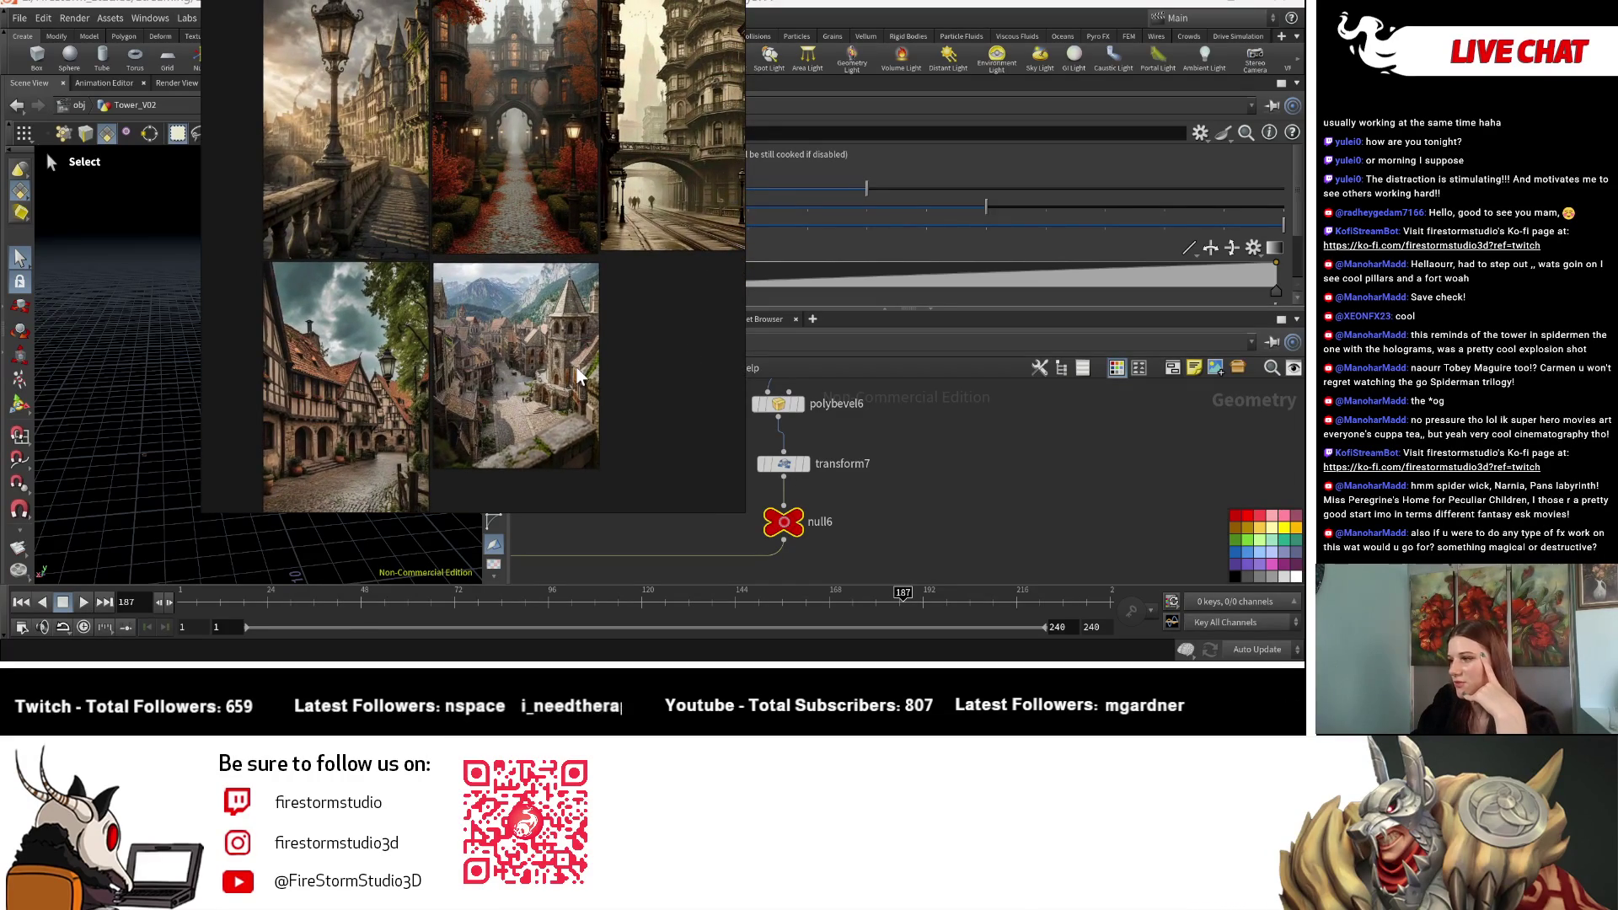
pyautogui.scroll(-5, 578, 375)
pyautogui.scroll(5, 556, 358)
pyautogui.scroll(-2, 556, 359)
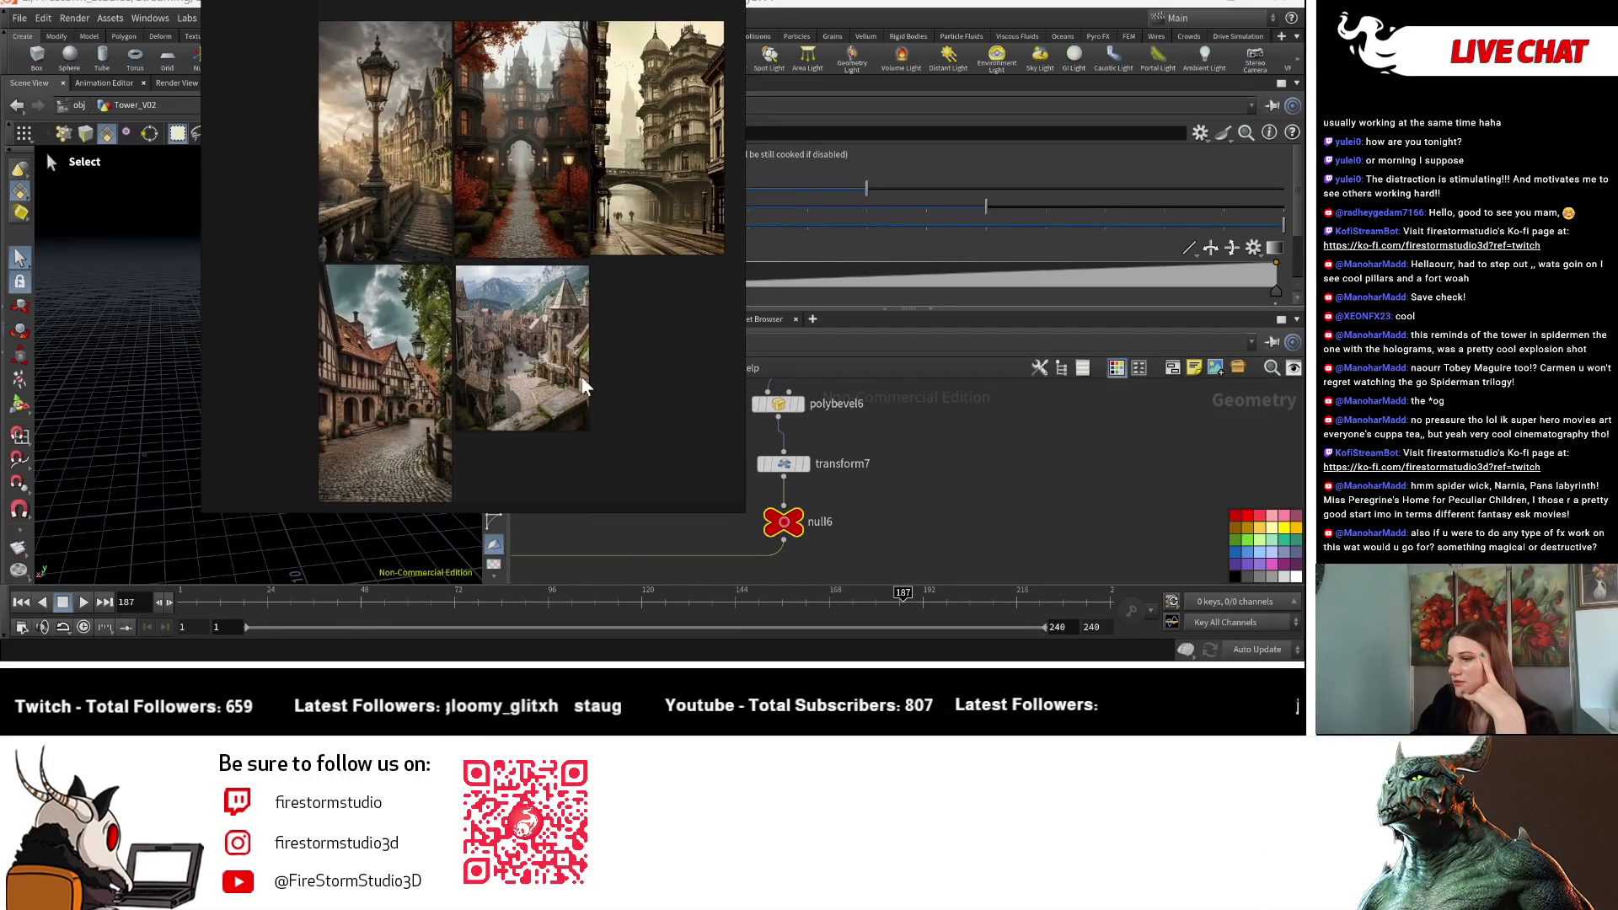
pyautogui.moveTo(583, 377); pyautogui.dragTo(498, 382, button='middle')
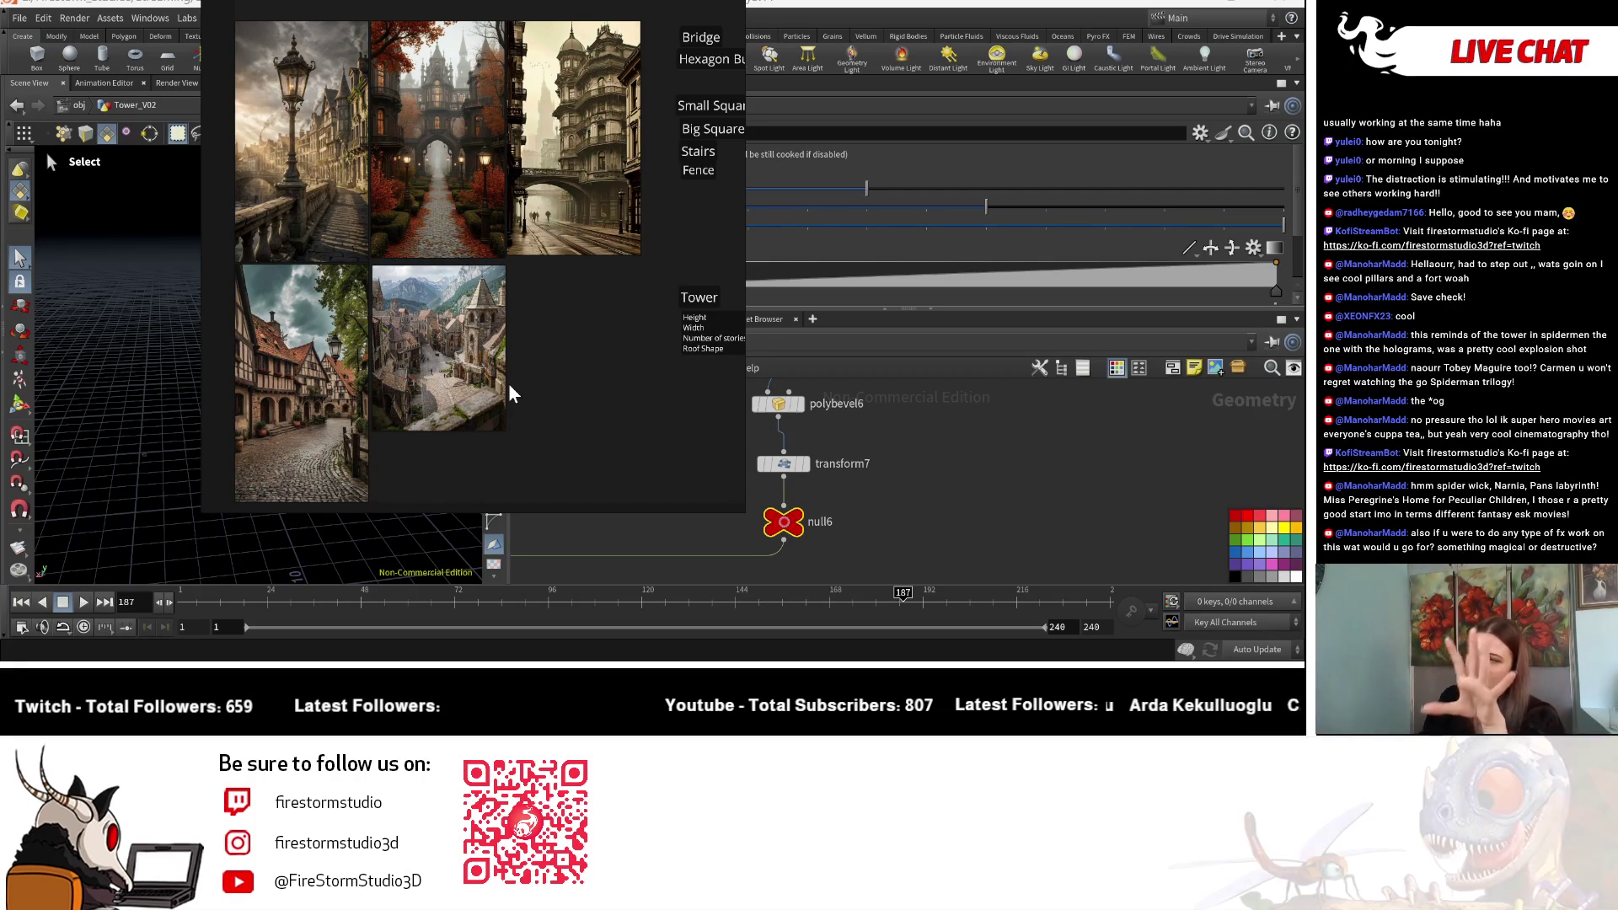
pyautogui.scroll(3, 514, 274)
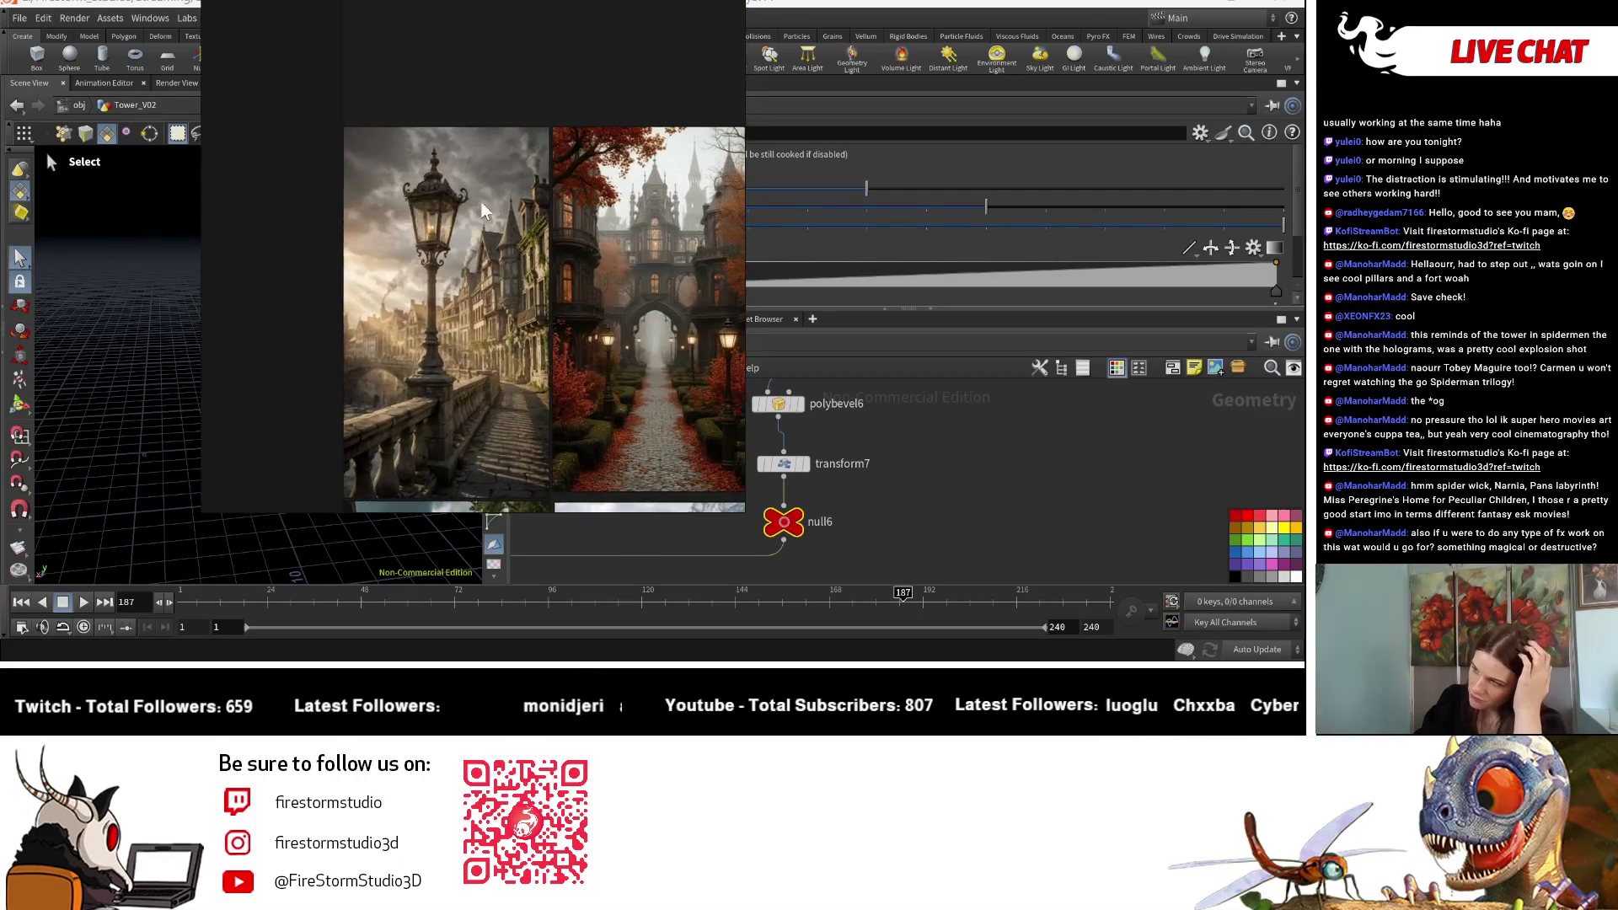
pyautogui.scroll(-3, 368, 201)
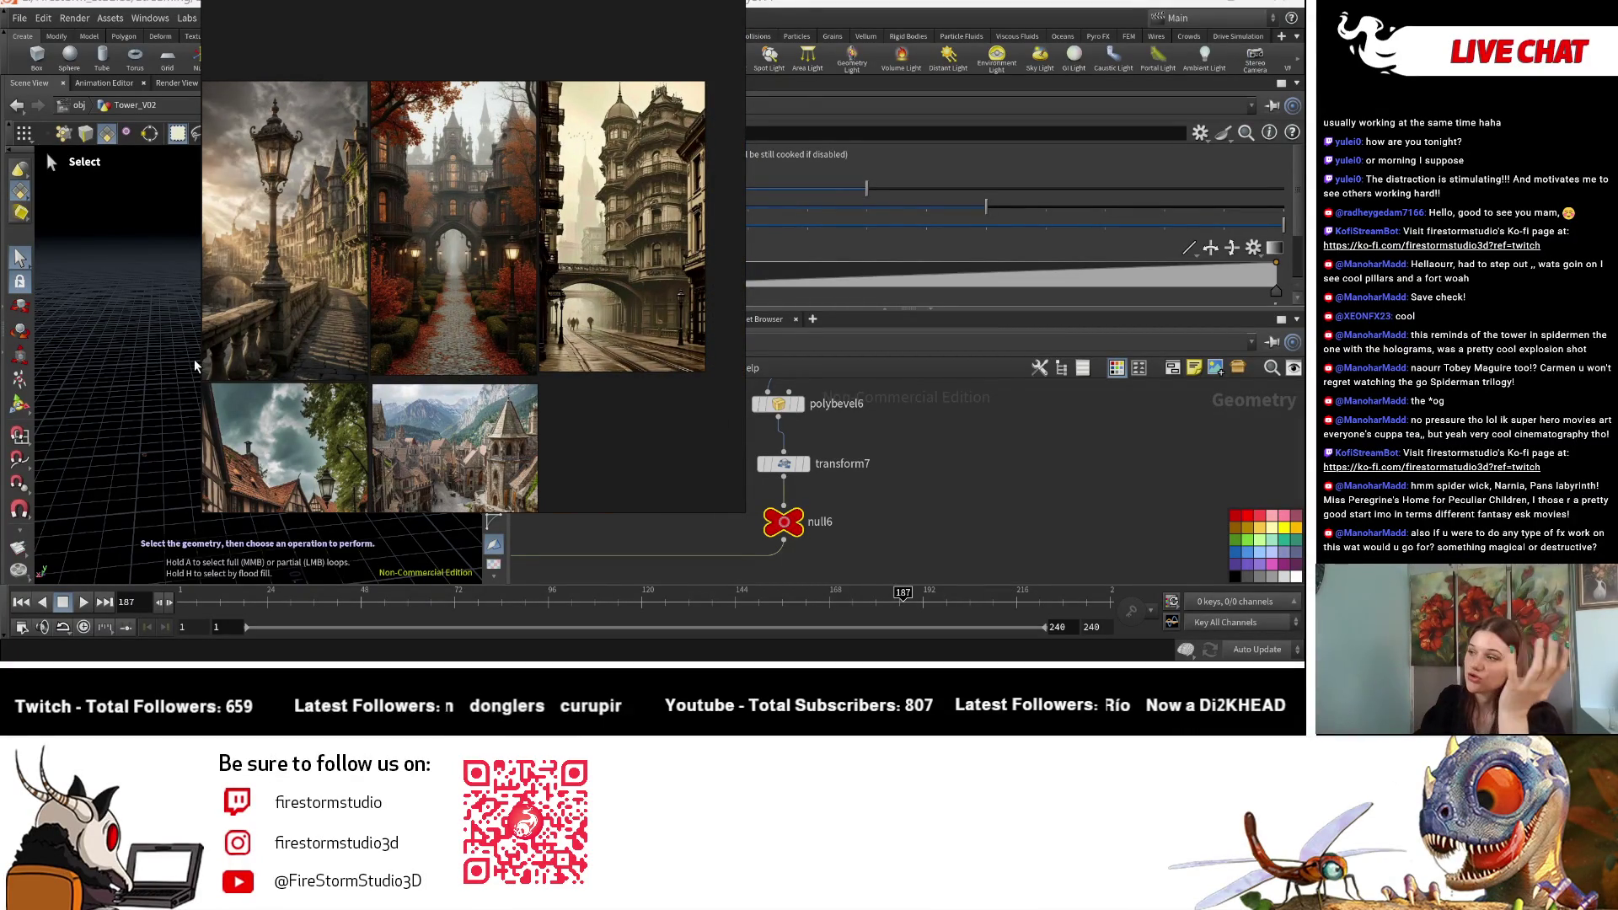
pyautogui.moveTo(632, 369); pyautogui.dragTo(590, 339, button='middle')
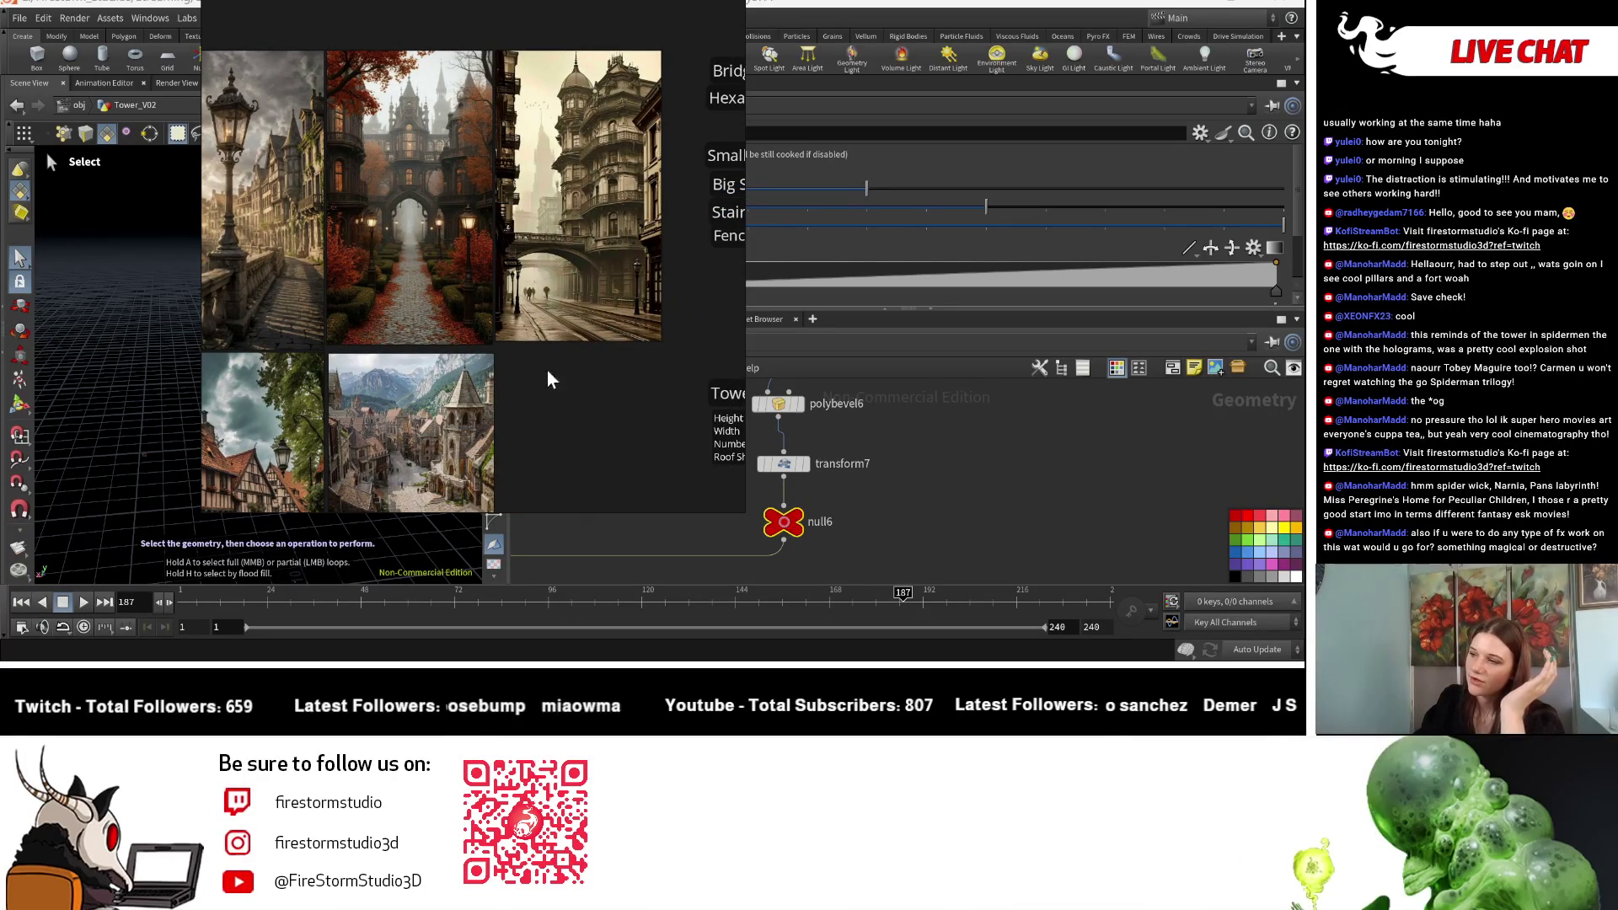
pyautogui.scroll(3, 565, 373)
pyautogui.moveTo(456, 371)
pyautogui.mouseDown()
pyautogui.moveTo(310, 374)
pyautogui.moveTo(560, 325)
pyautogui.mouseUp()
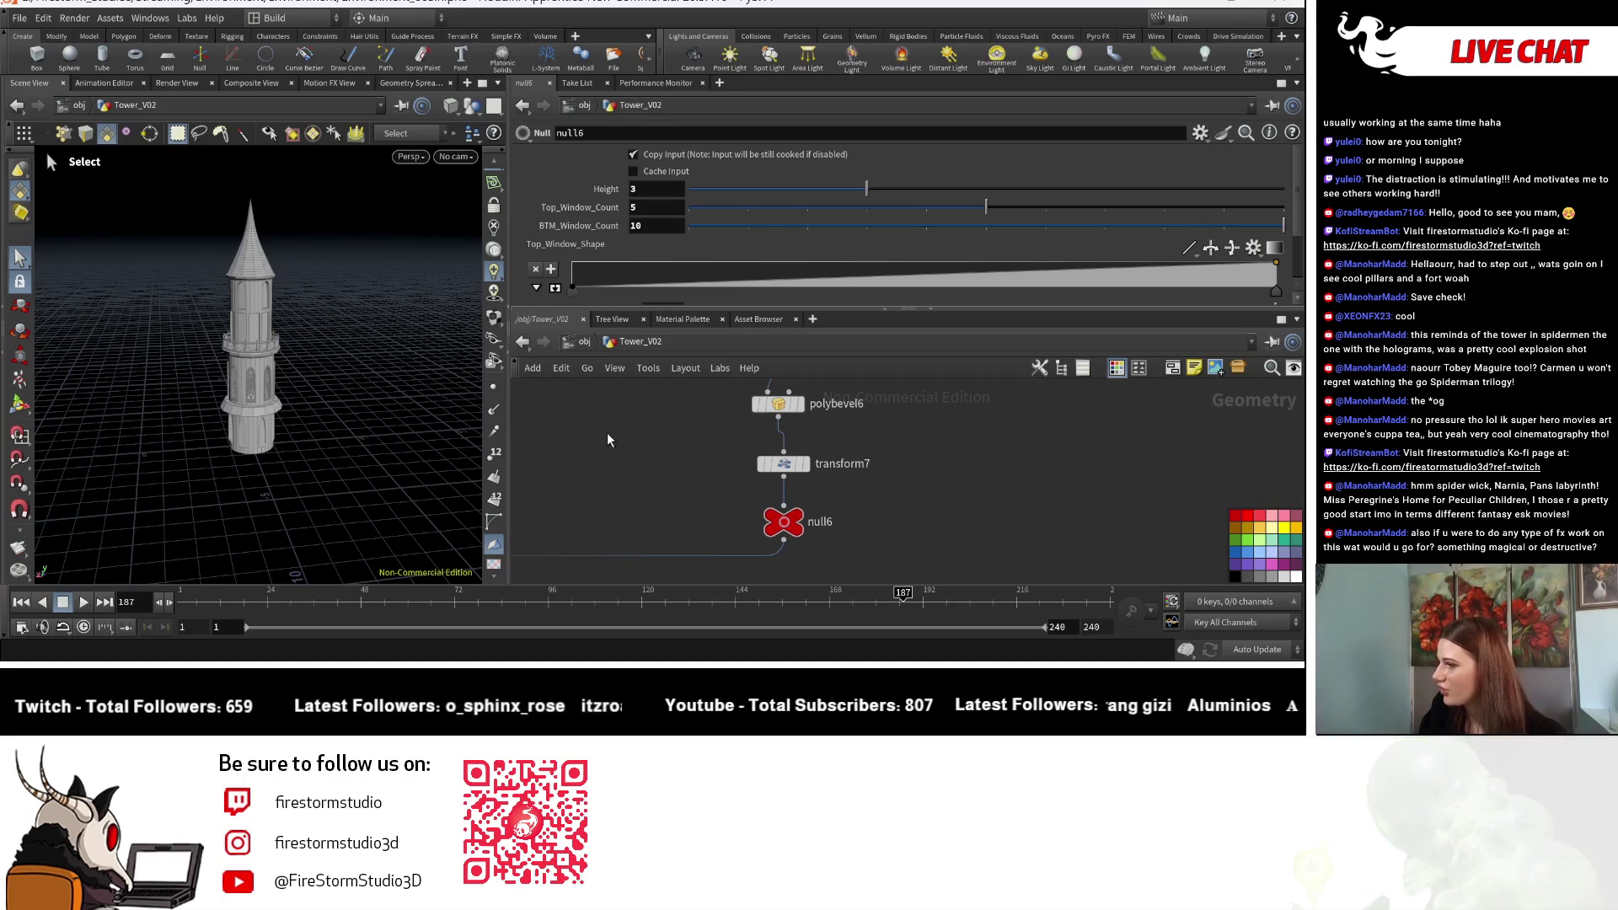
# Step: With the window copy nodes in view, raise null6's Top_Window_Count from 5 to 10
pyautogui.scroll(-1, 983, 451)
pyautogui.moveTo(982, 448); pyautogui.dragTo(964, 575, button='middle')
pyautogui.scroll(-3, 925, 515)
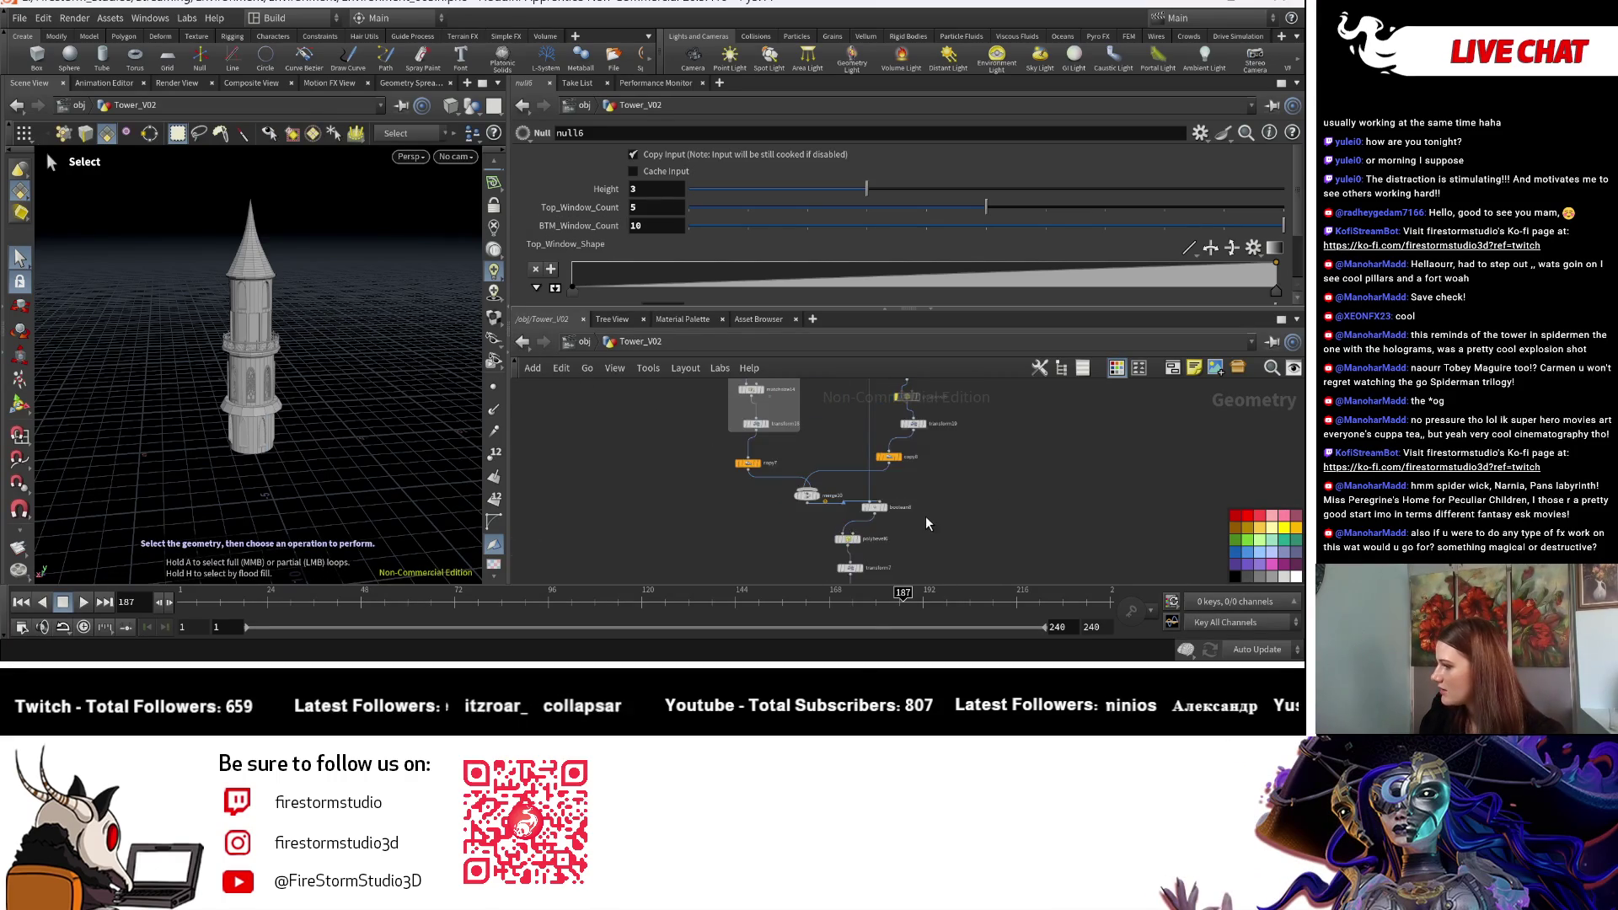
pyautogui.scroll(3, 880, 510)
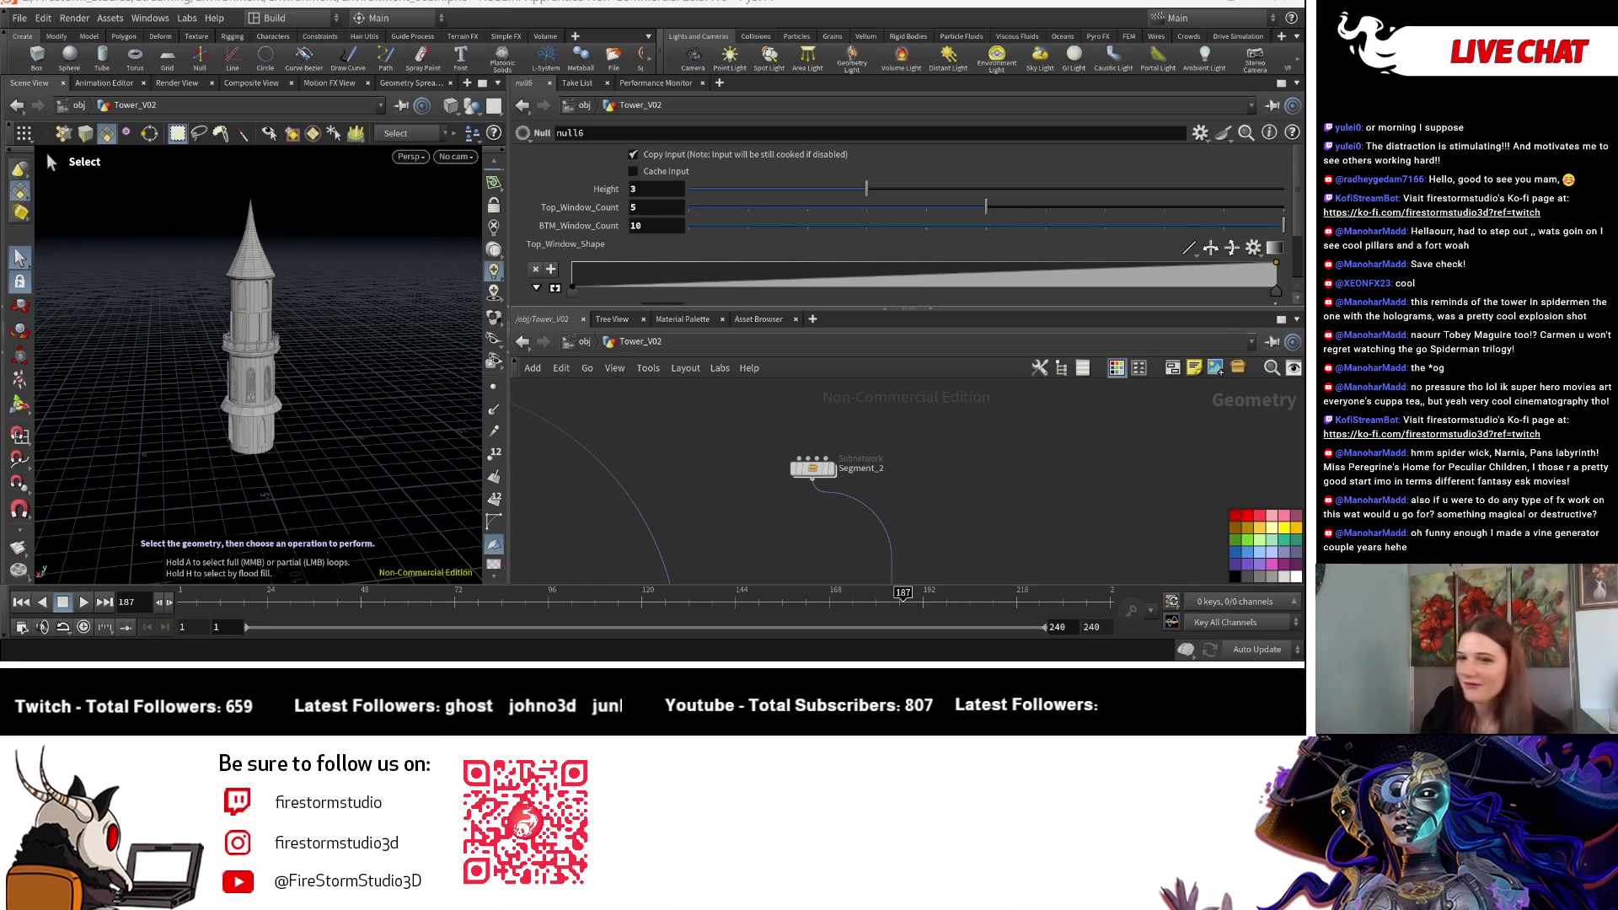
pyautogui.moveTo(599, 477)
pyautogui.mouseDown(button='middle')
pyautogui.moveTo(826, 470)
pyautogui.moveTo(522, 472)
pyautogui.moveTo(913, 465)
pyautogui.mouseUp(button='middle')
pyautogui.moveTo(752, 504)
pyautogui.mouseDown(button='middle')
pyautogui.moveTo(699, 590)
pyautogui.moveTo(802, 516)
pyautogui.mouseUp(button='middle')
pyautogui.scroll(5, 802, 519)
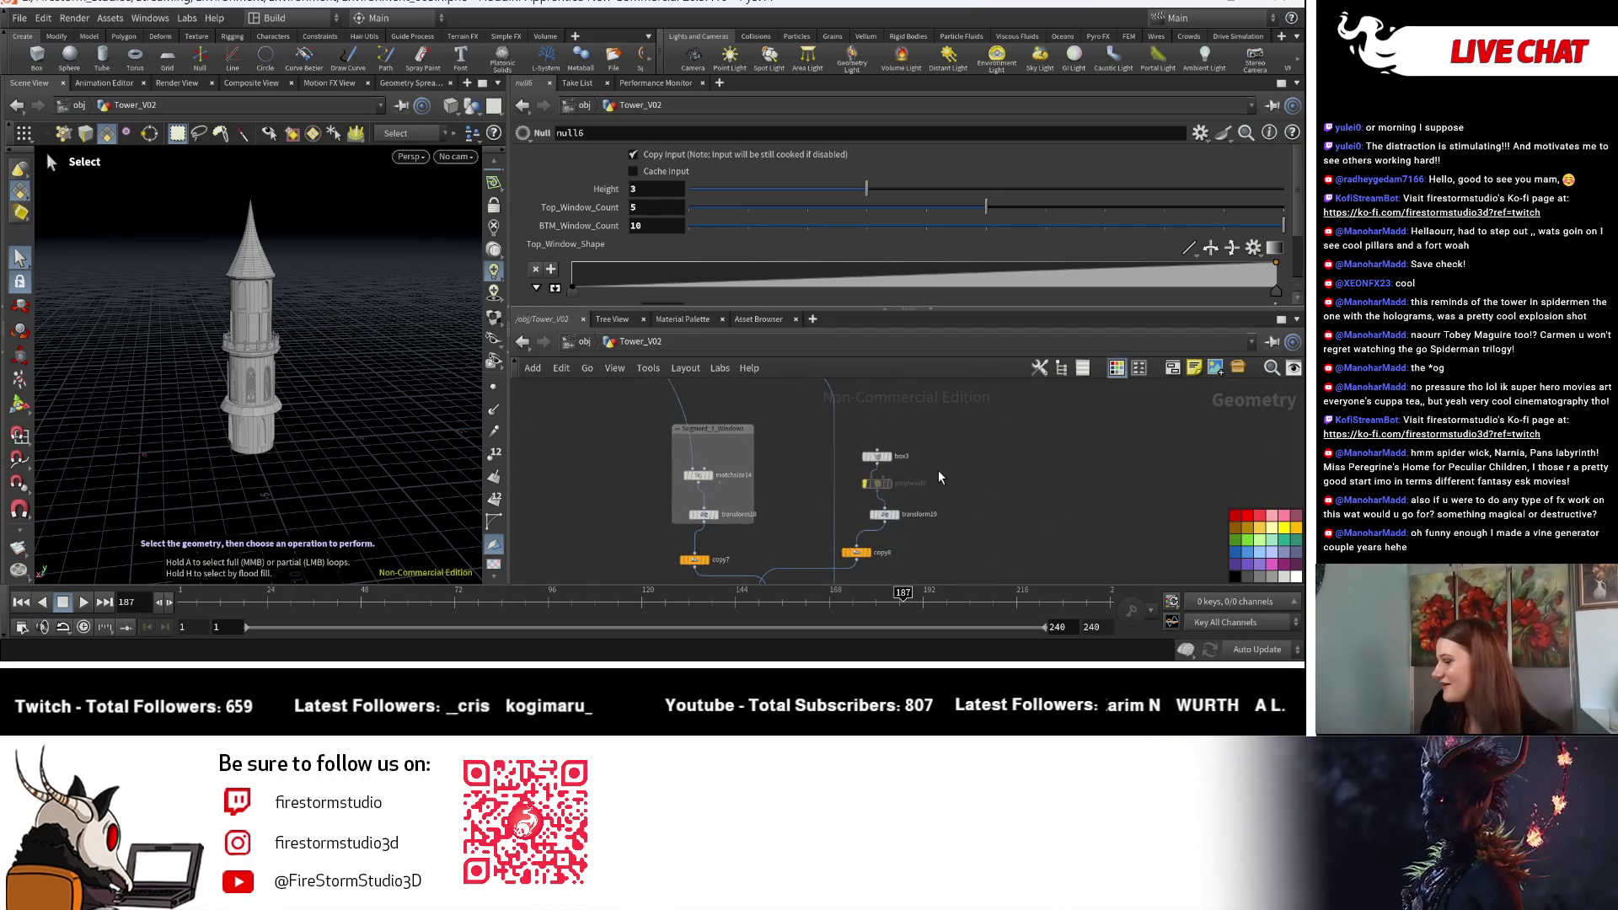
pyautogui.scroll(-5, 1037, 467)
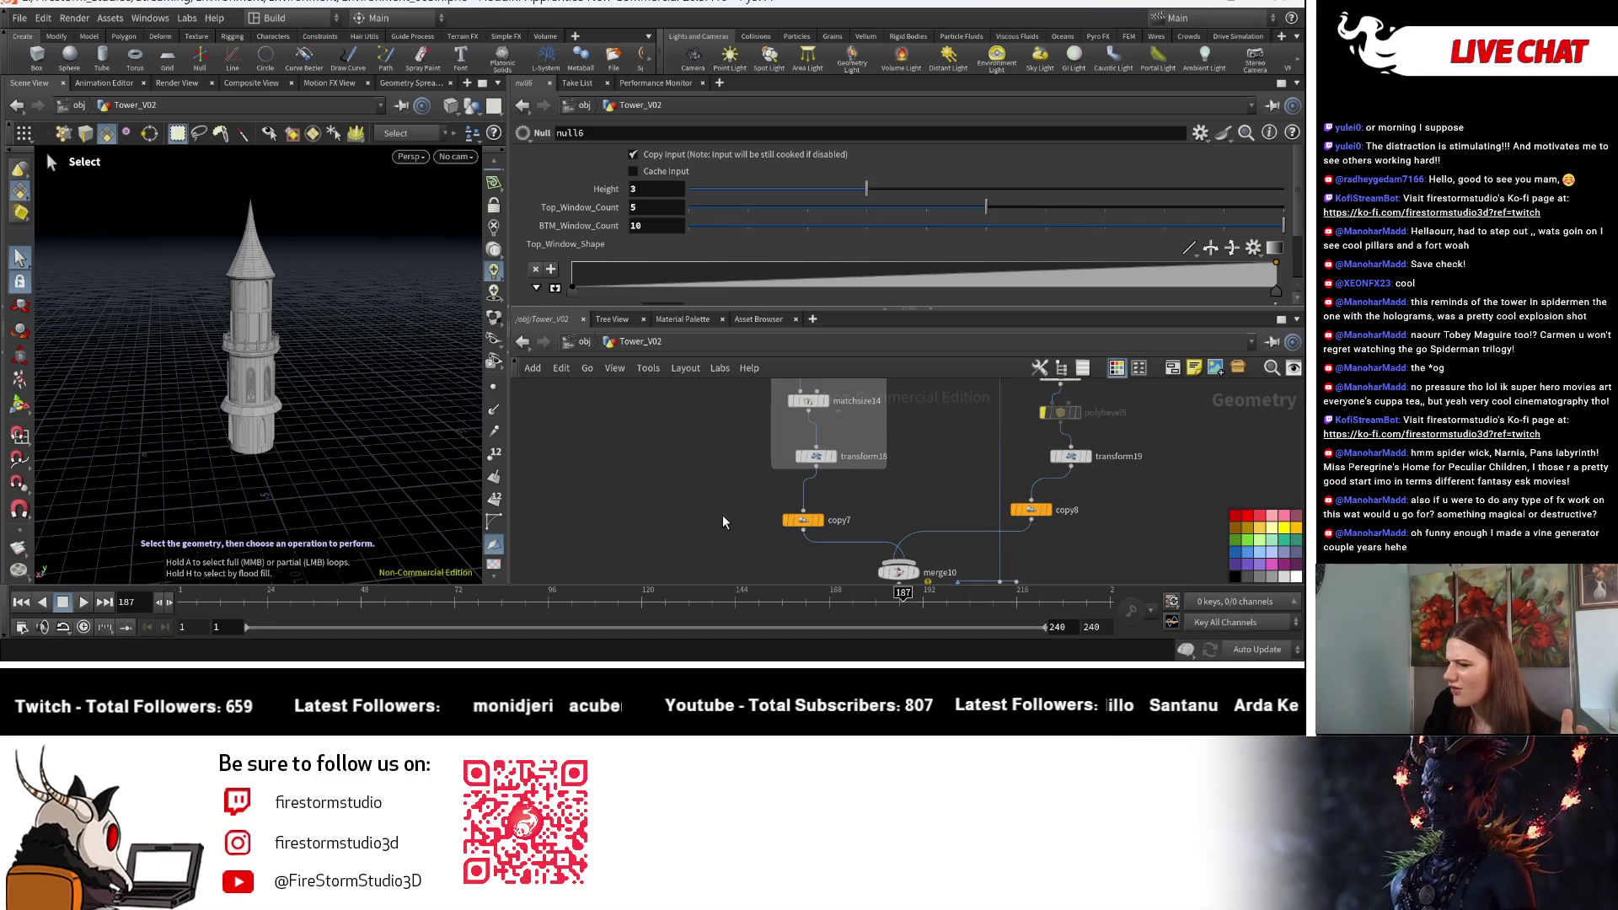
pyautogui.moveTo(975, 207); pyautogui.dragTo(1285, 207)
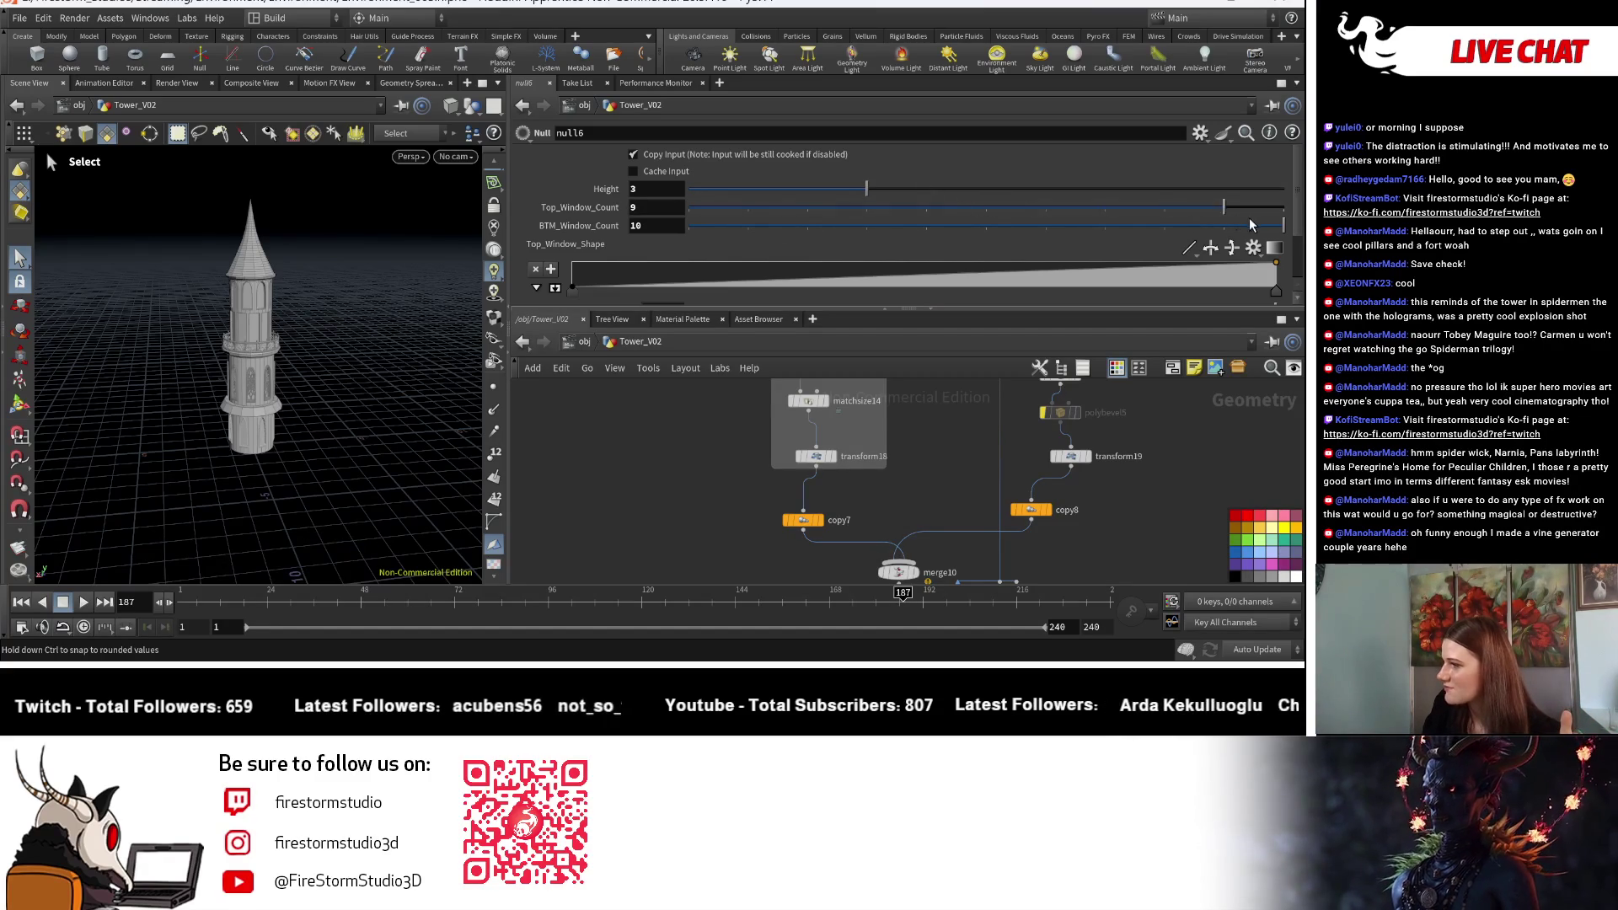
# Step: Move the viewport camera in close on the tower's upper windows
pyautogui.press('space')
pyautogui.moveTo(205, 427); pyautogui.dragTo(308, 413, button='right')
pyautogui.press('s')
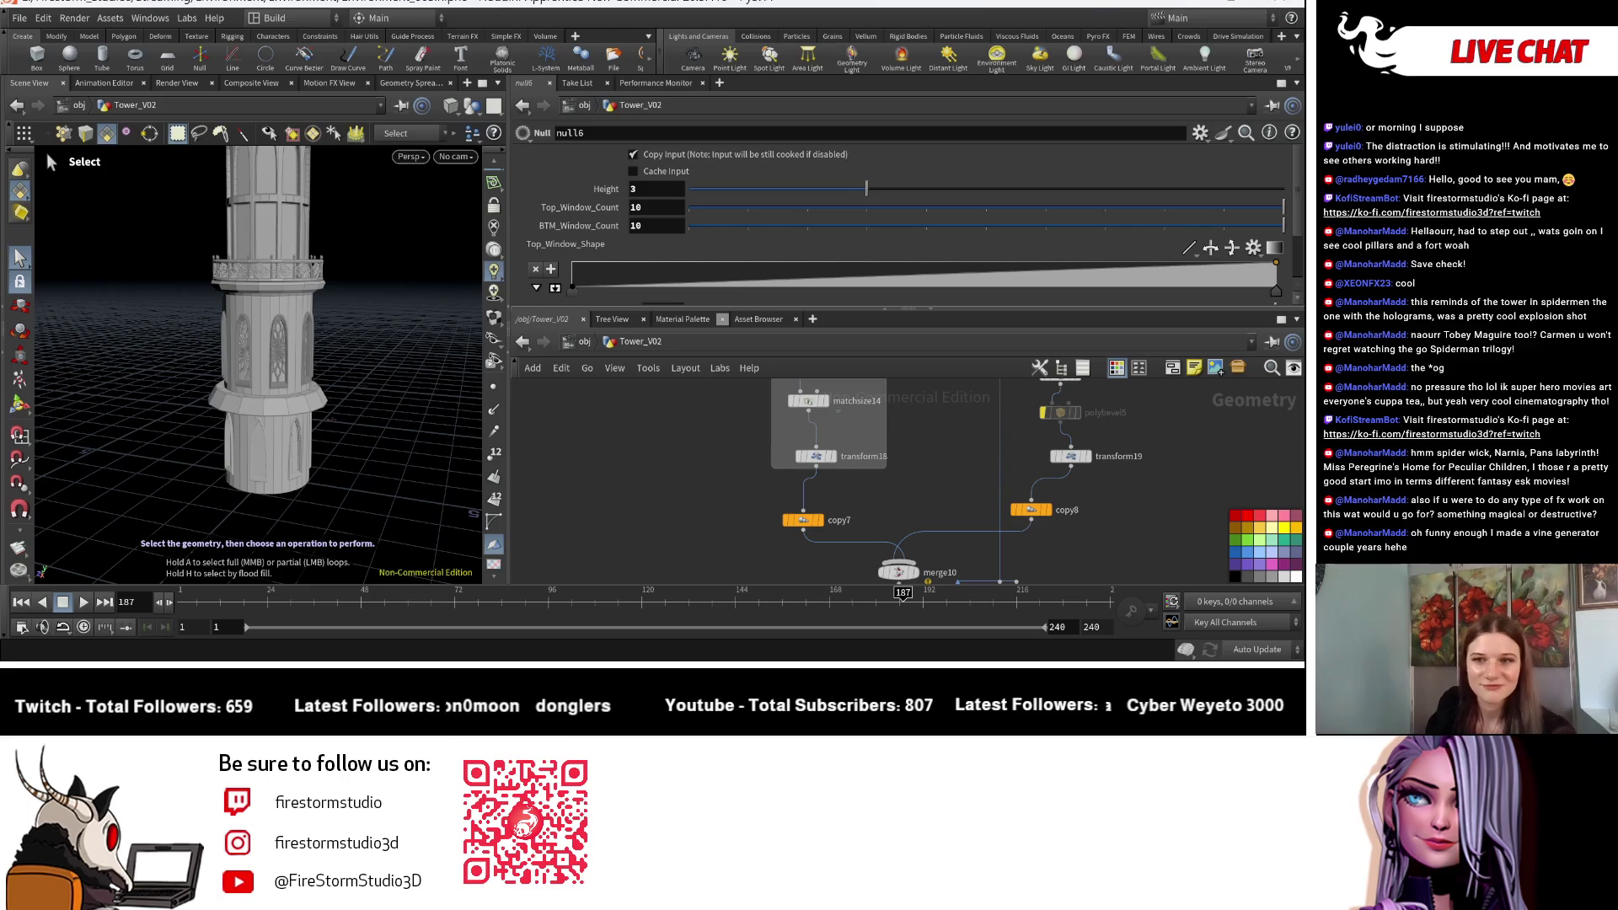